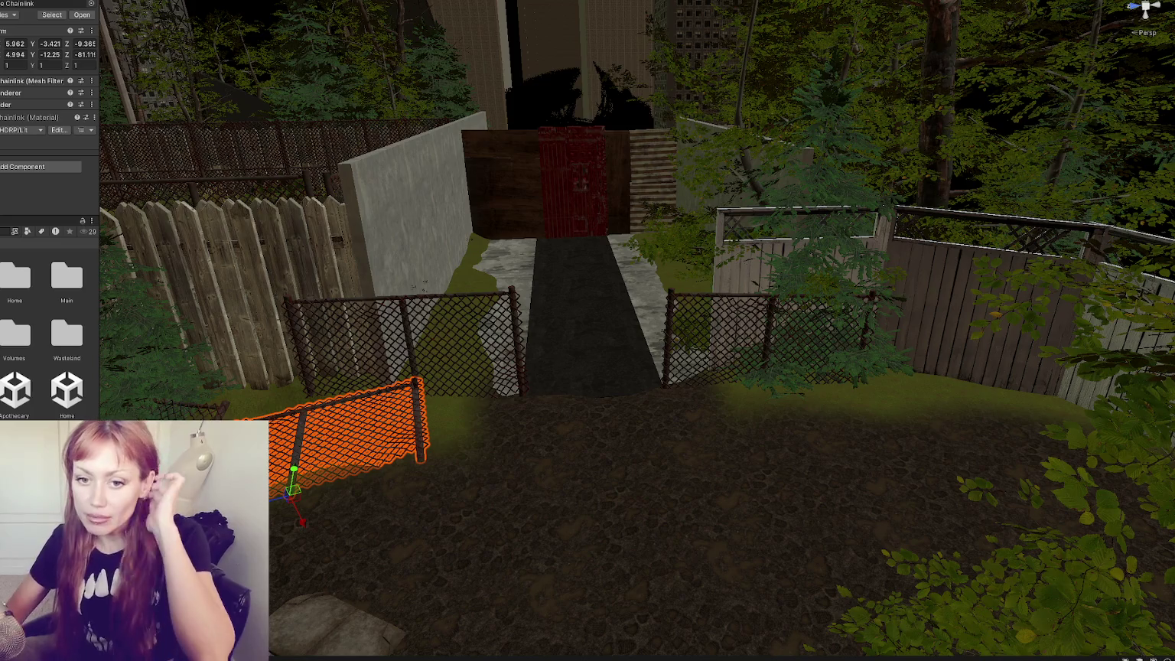
Select the dark path and orbit around the backyard to survey the yard and back wall panel.
left_click(561, 257)
key("f")
mouse_move(551, 240)
left_mouse_down()
mouse_move(777, 344)
mouse_move(406, 277)
mouse_move(634, 311)
left_mouse_up()
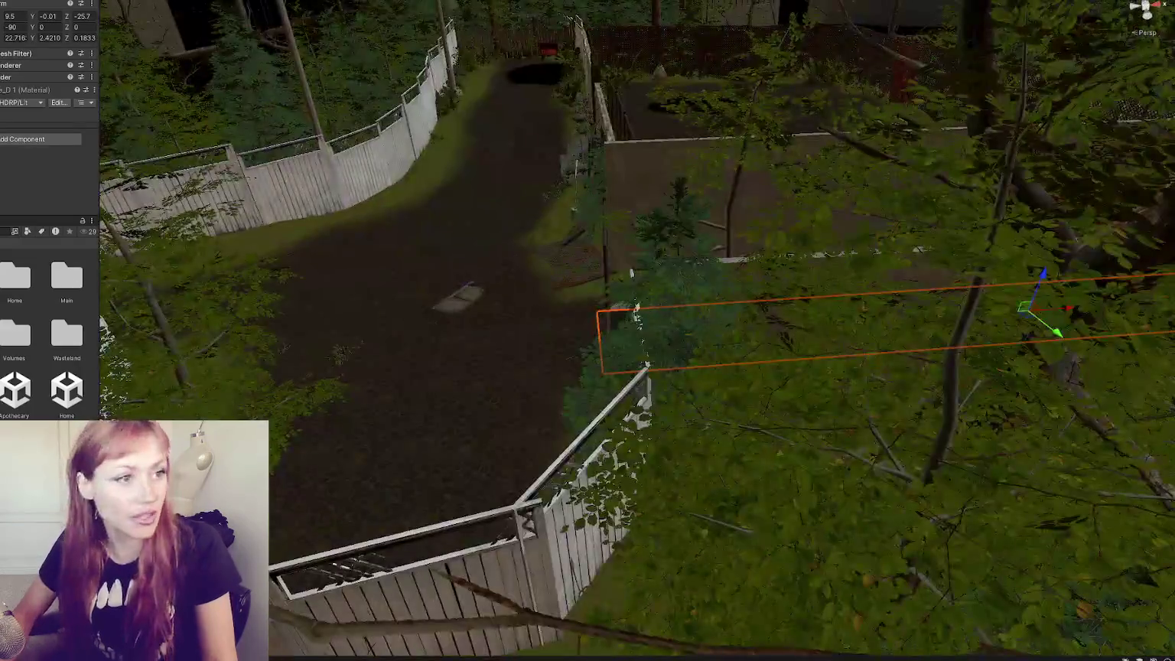
mouse_move(180, 315)
left_mouse_down()
mouse_move(883, 278)
mouse_move(609, 251)
mouse_move(526, 356)
left_mouse_up()
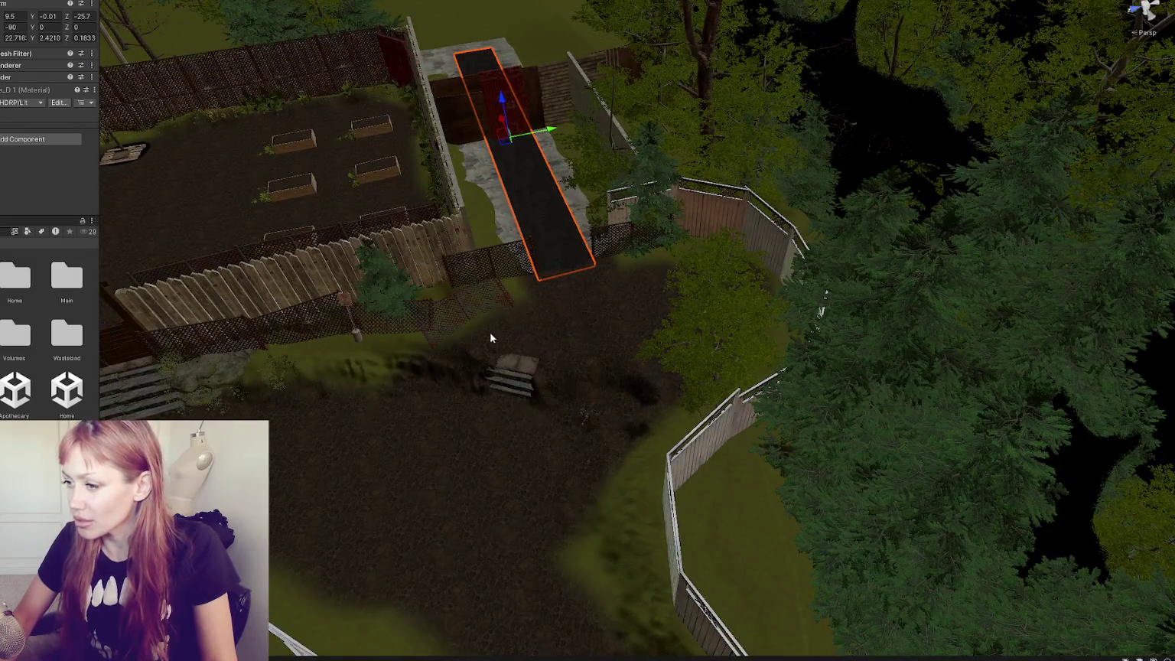
mouse_move(442, 368)
left_mouse_down()
mouse_move(420, 388)
mouse_move(570, 307)
mouse_move(466, 336)
mouse_move(510, 444)
mouse_move(539, 371)
mouse_move(538, 331)
left_mouse_up()
left_click(538, 331)
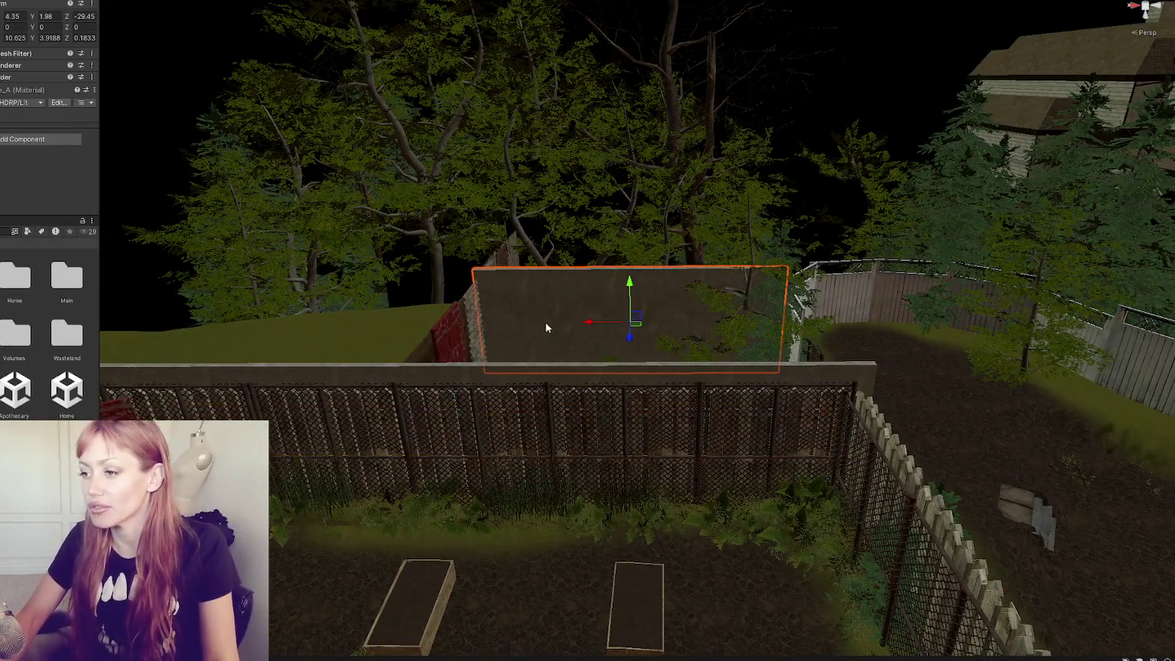
mouse_move(616, 264)
left_mouse_down()
mouse_move(780, 310)
mouse_move(643, 349)
mouse_move(798, 359)
mouse_move(414, 390)
mouse_move(421, 461)
left_mouse_up()
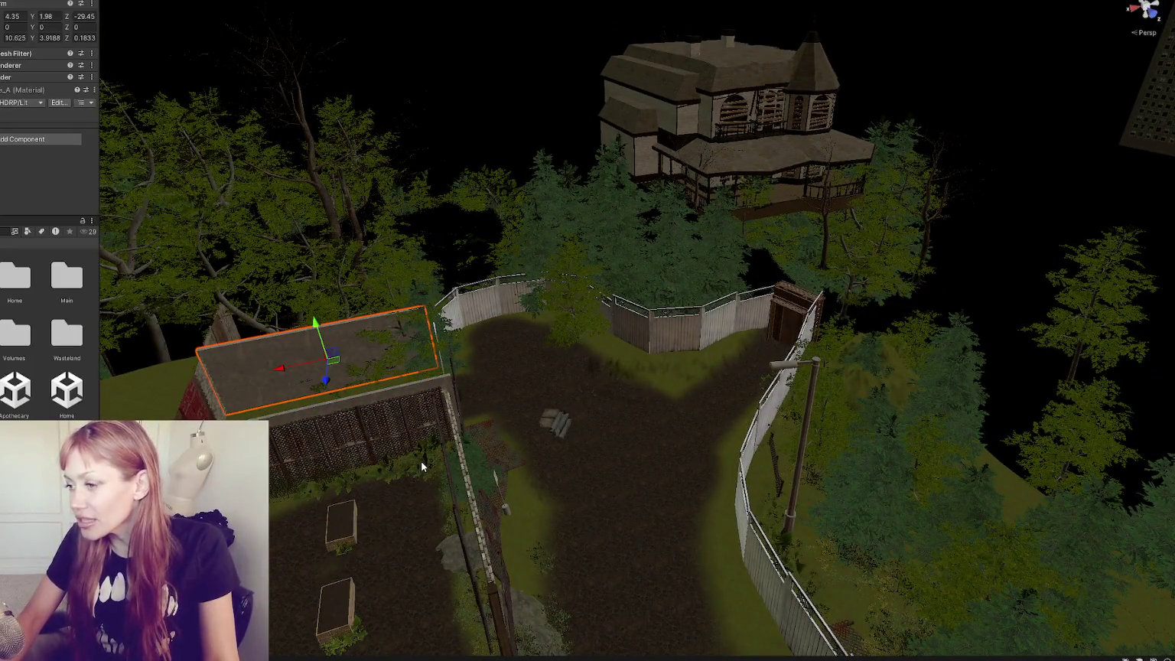
Select the backyard terrain, frame it with F, and move in close to the wooden gate.
left_click(15, 390)
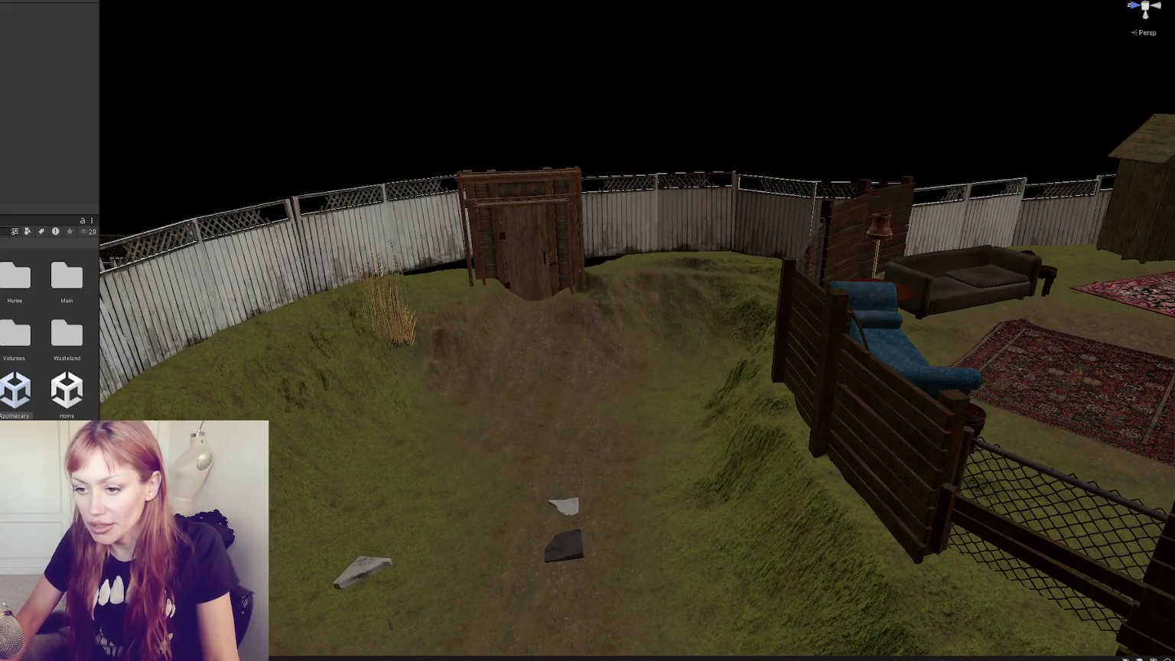
right_click(15, 120)
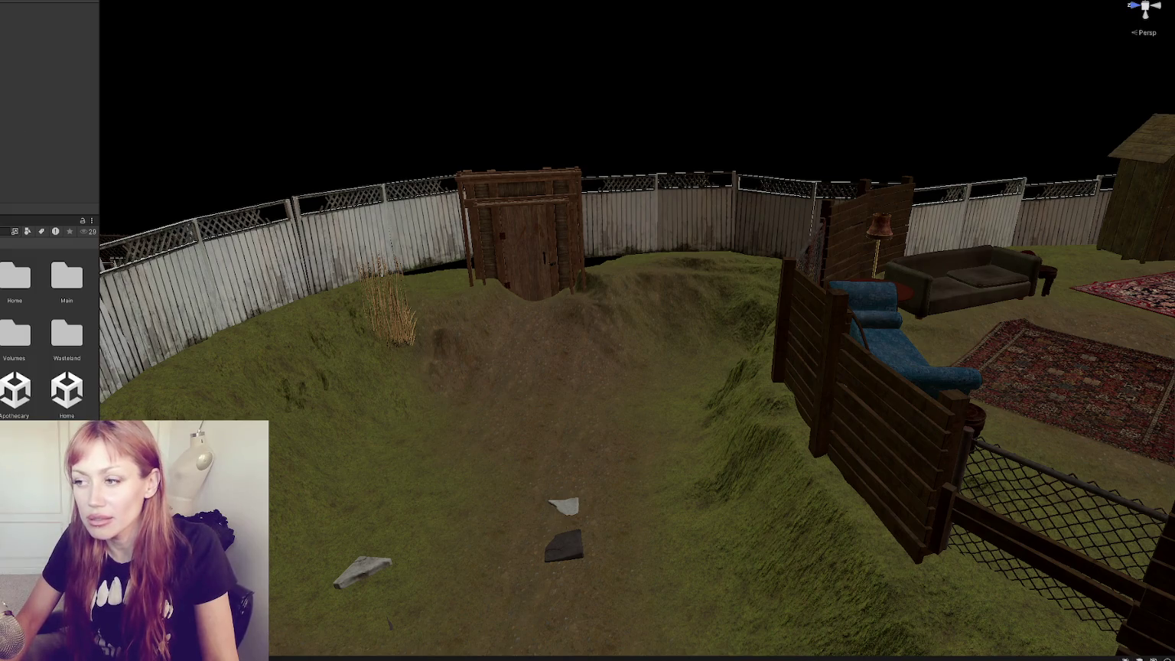
scroll(681, 251, "down", 6)
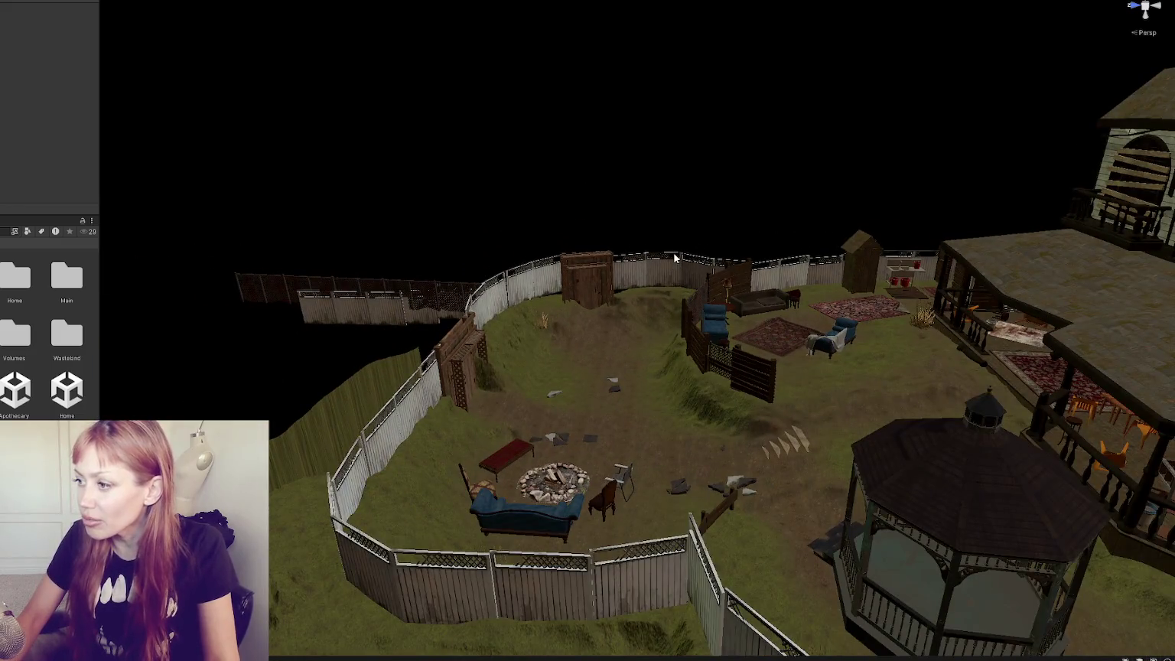
left_click(676, 259)
key("f")
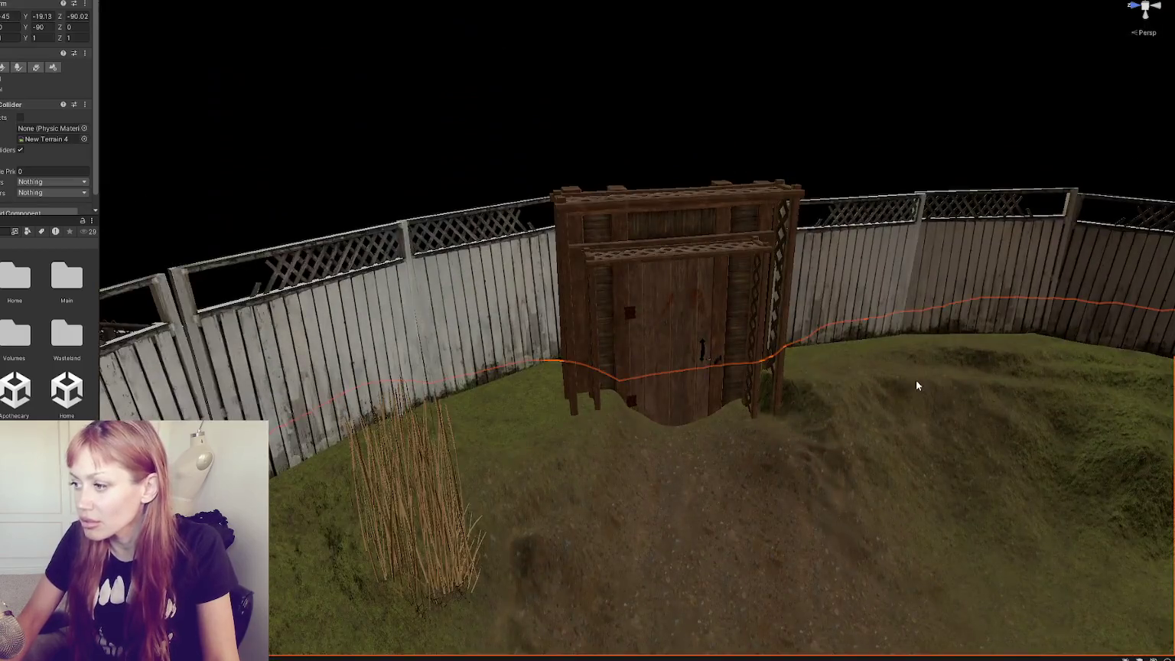
mouse_move(916, 381)
left_mouse_down()
mouse_move(751, 307)
mouse_move(723, 265)
mouse_move(710, 314)
mouse_move(691, 279)
left_mouse_up()
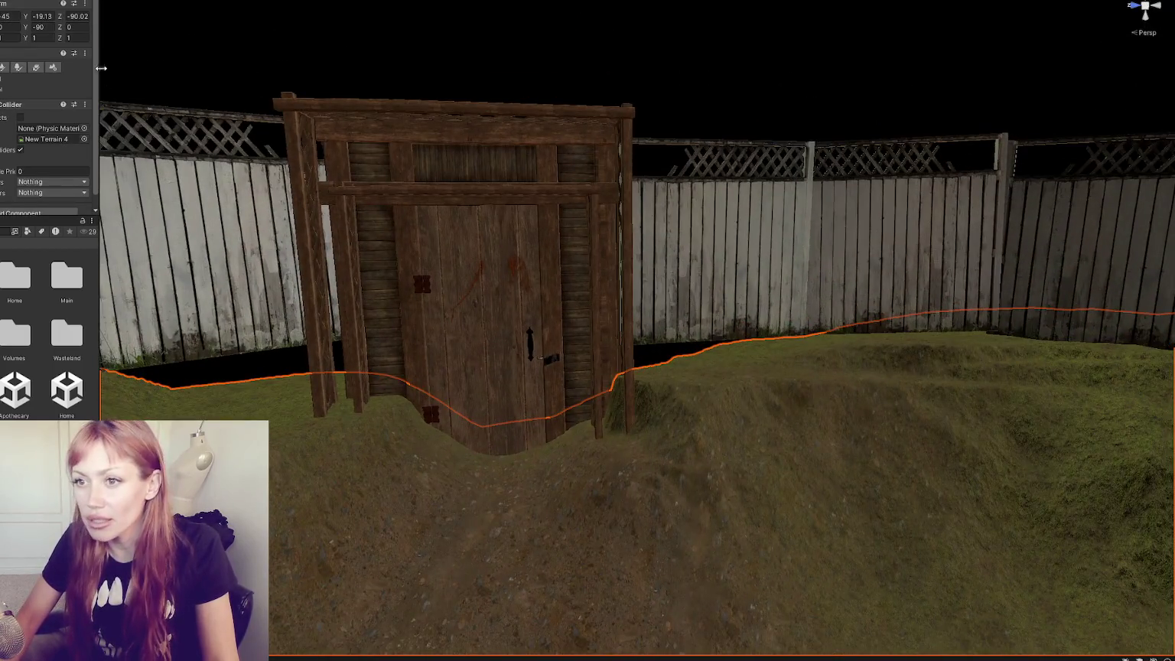
Open the terrain painting tools, pick a brush shape, and bring the view near the fence and gate.
left_click(3, 67)
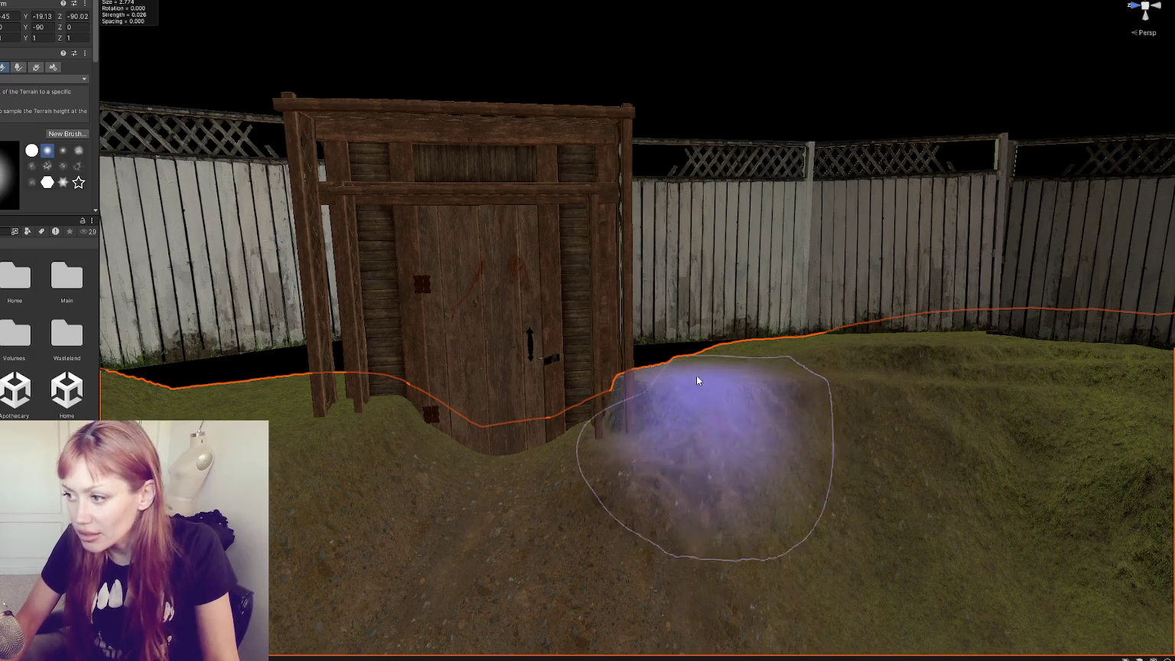
left_click_drag(703, 387, 630, 513)
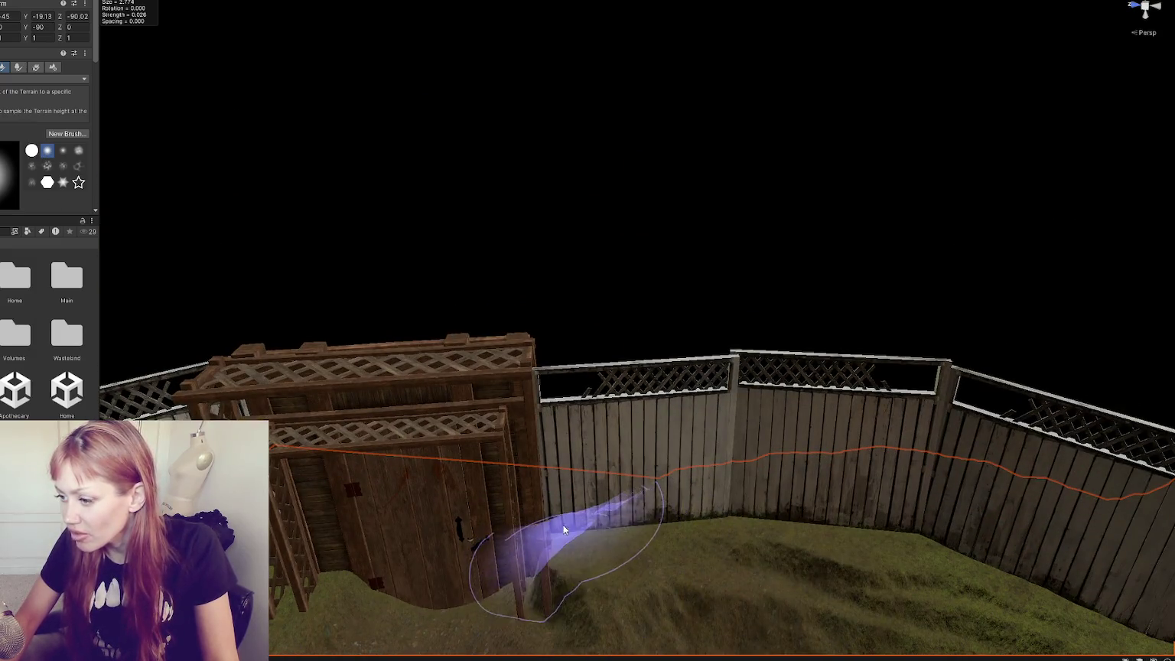
scroll(636, 509, "up", 5)
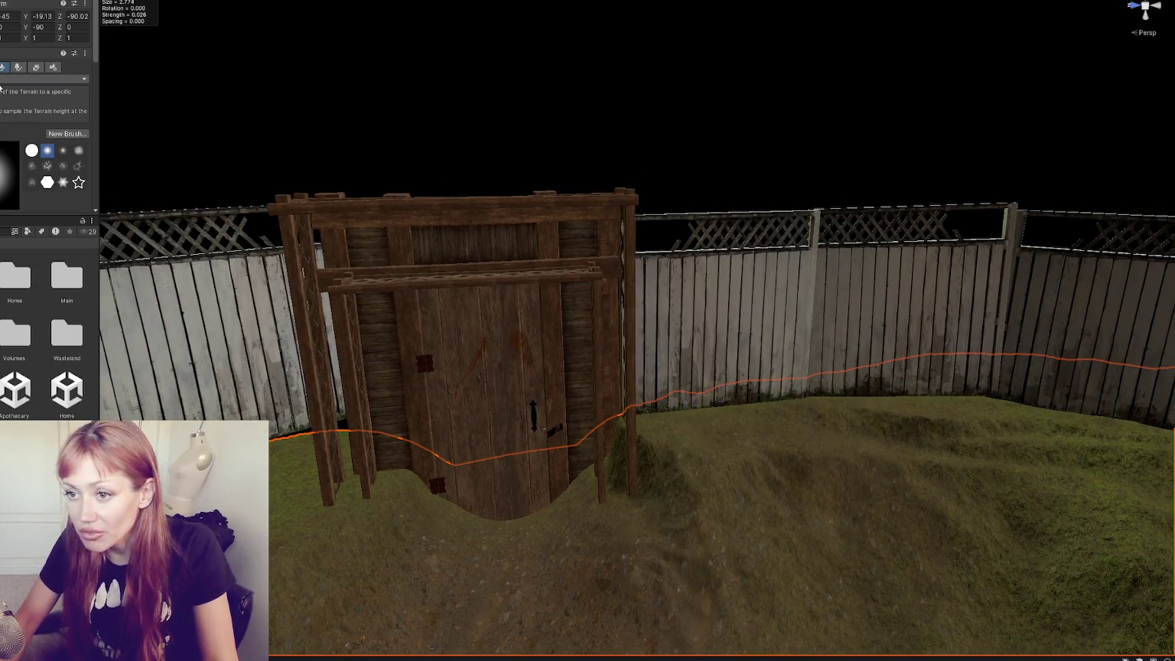
scroll(47, 115, "down", 2)
left_click(48, 108)
left_click(31, 107)
scroll(33, 75, "down", 3)
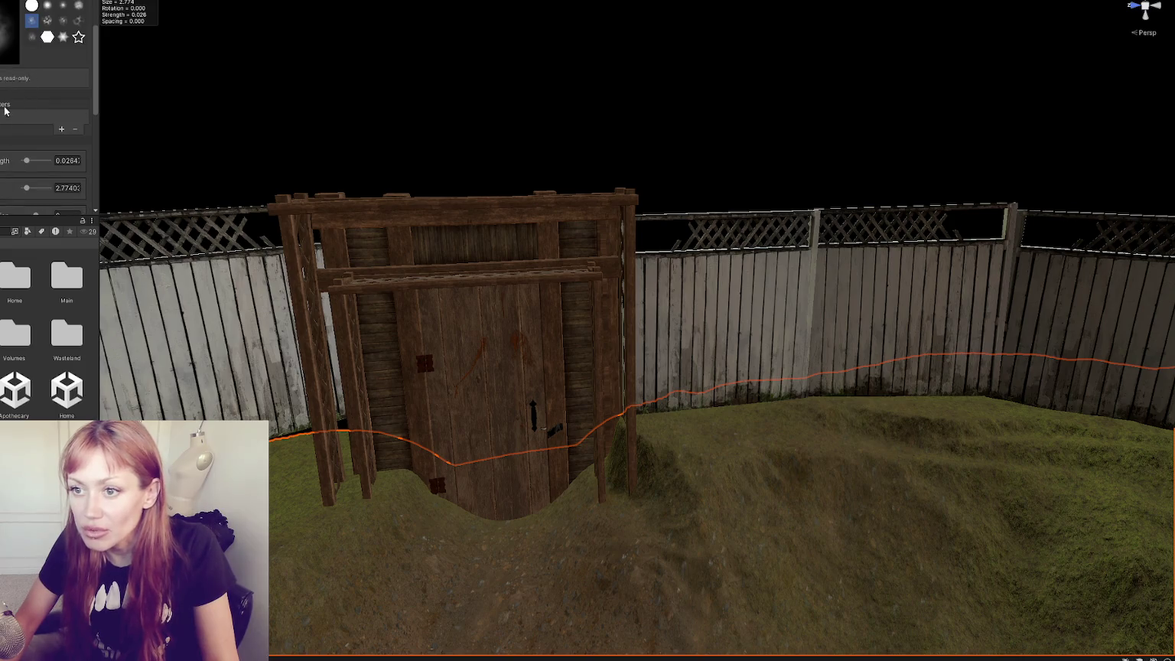
mouse_move(808, 366)
left_mouse_down()
mouse_move(715, 342)
mouse_move(663, 345)
mouse_move(812, 306)
left_mouse_up()
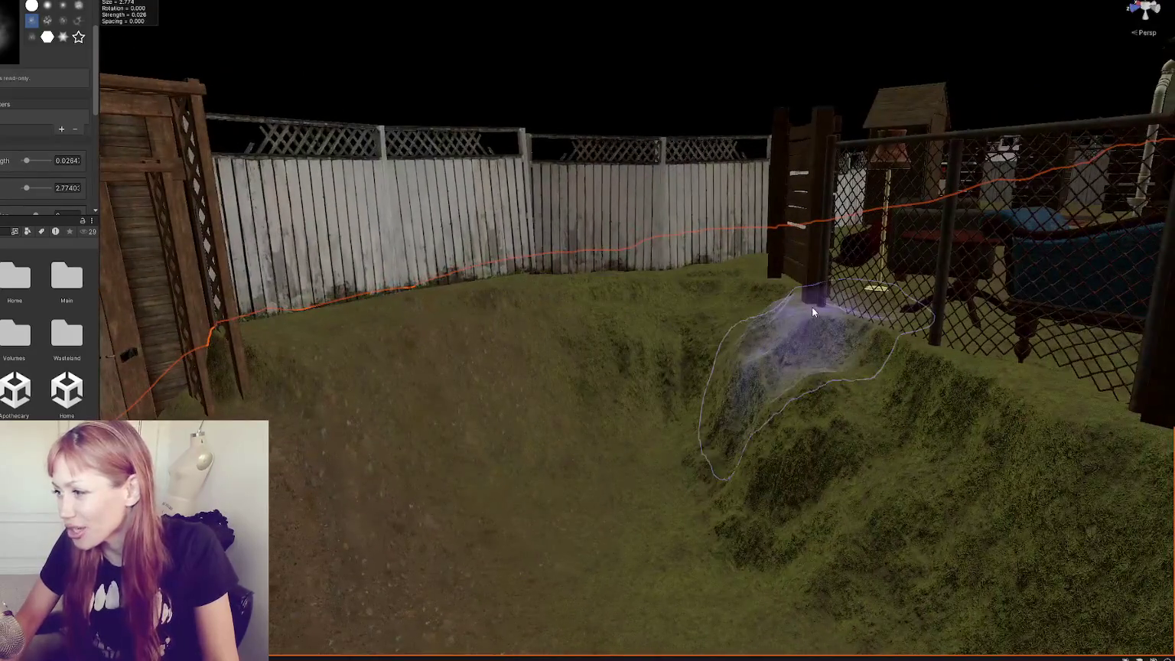
mouse_move(532, 271)
left_mouse_down()
mouse_move(575, 314)
mouse_move(496, 319)
left_mouse_up()
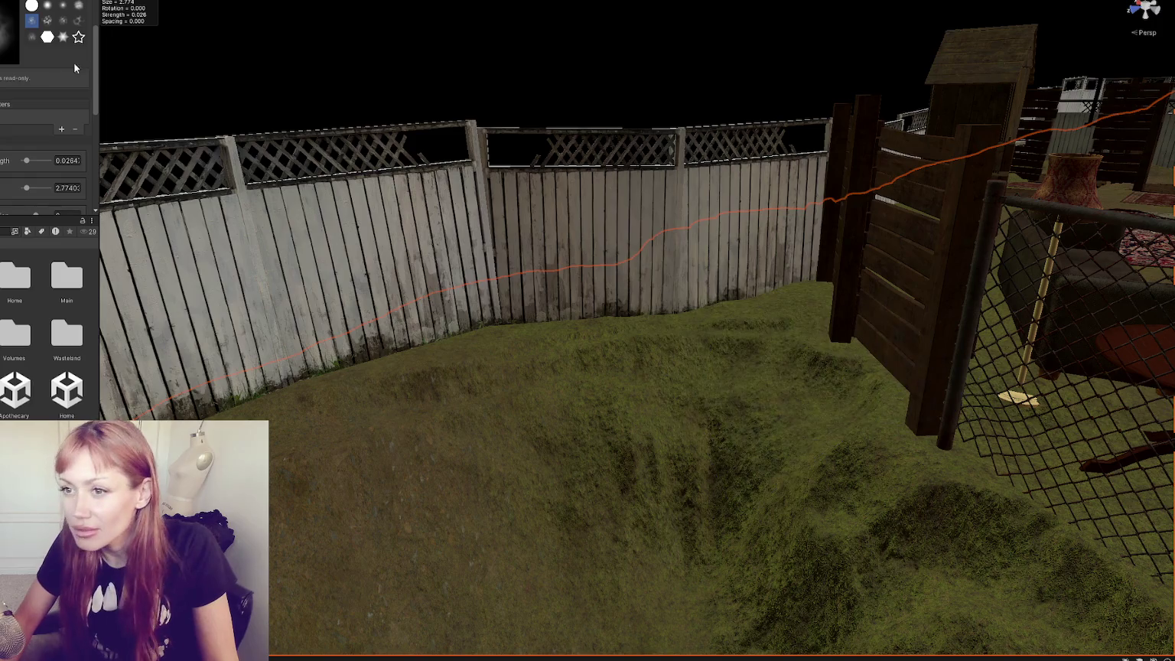
scroll(82, 57, "up", 5)
Lower the mound beside the fence with Raise or Lower Terrain, then level it with Set Height.
left_click(42, 79)
left_click(23, 126)
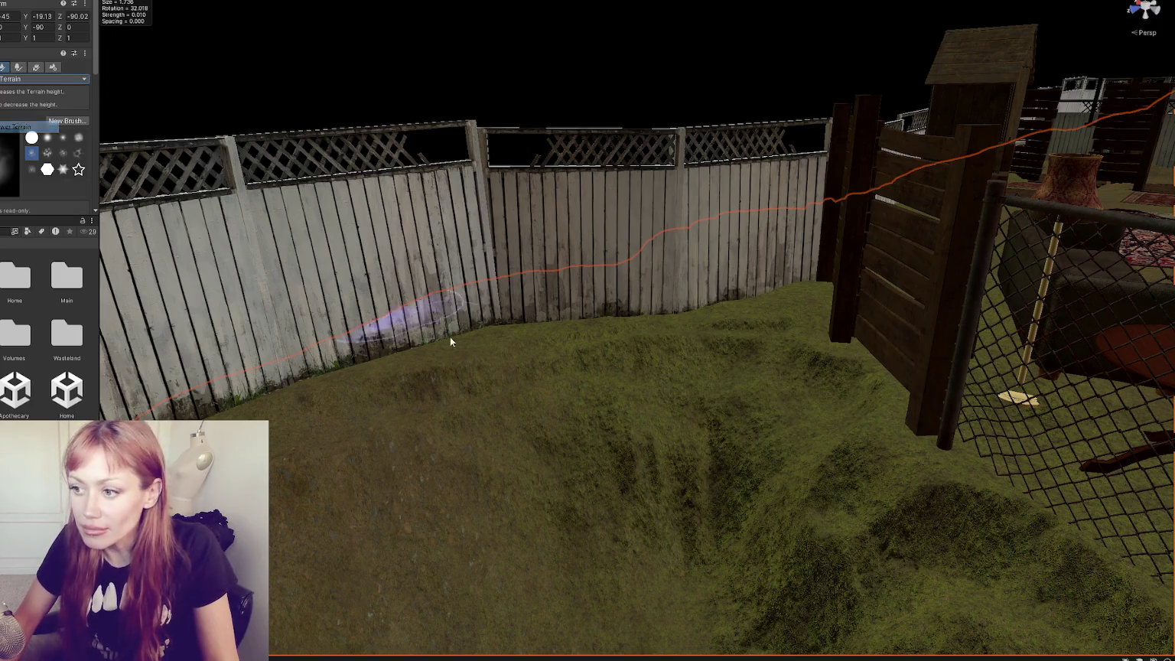
left_click(502, 318, "shift")
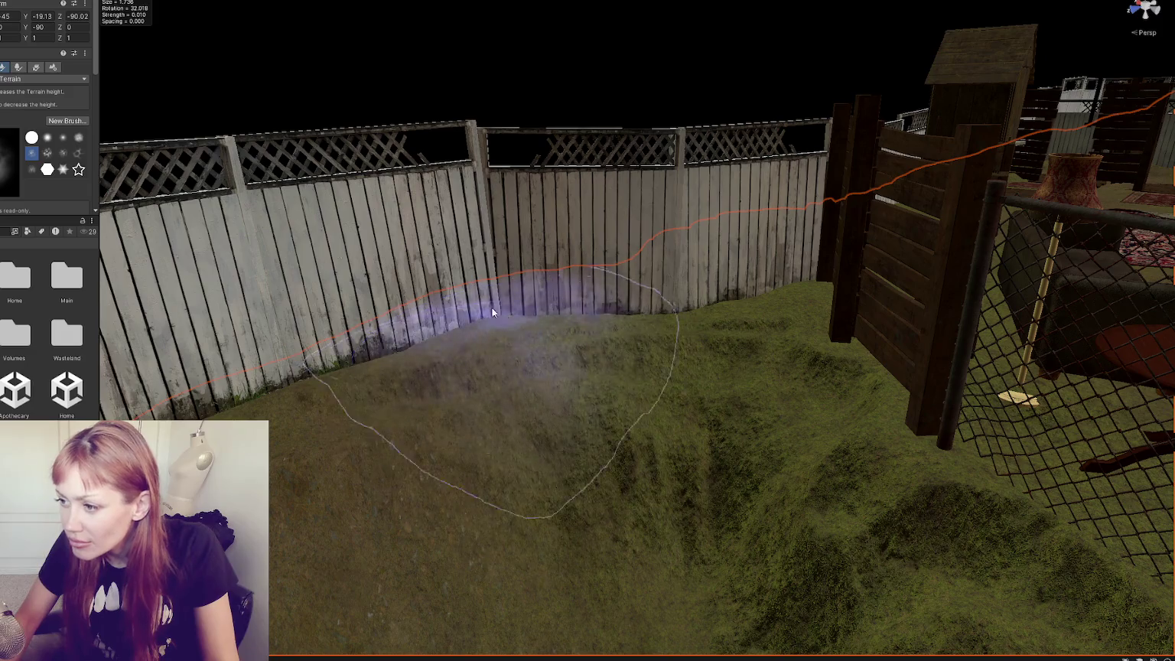
left_click(42, 78)
left_click(23, 154)
mouse_move(463, 312)
left_mouse_down()
mouse_move(486, 320)
mouse_move(398, 364)
mouse_move(492, 348)
left_mouse_up()
Level the ground along the fence base to the left of the gate with Set Height.
mouse_move(783, 292)
left_mouse_down()
mouse_move(476, 302)
mouse_move(298, 331)
left_mouse_up()
mouse_move(298, 291)
left_mouse_down()
mouse_move(407, 277)
mouse_move(357, 295)
mouse_move(415, 302)
mouse_move(389, 287)
mouse_move(326, 290)
mouse_move(413, 282)
left_mouse_up()
mouse_move(242, 320)
left_mouse_down()
mouse_move(264, 329)
mouse_move(405, 296)
mouse_move(264, 296)
left_mouse_up()
mouse_move(385, 298)
left_mouse_down()
mouse_move(336, 335)
mouse_move(336, 306)
mouse_move(233, 297)
mouse_move(291, 340)
mouse_move(380, 329)
left_mouse_up()
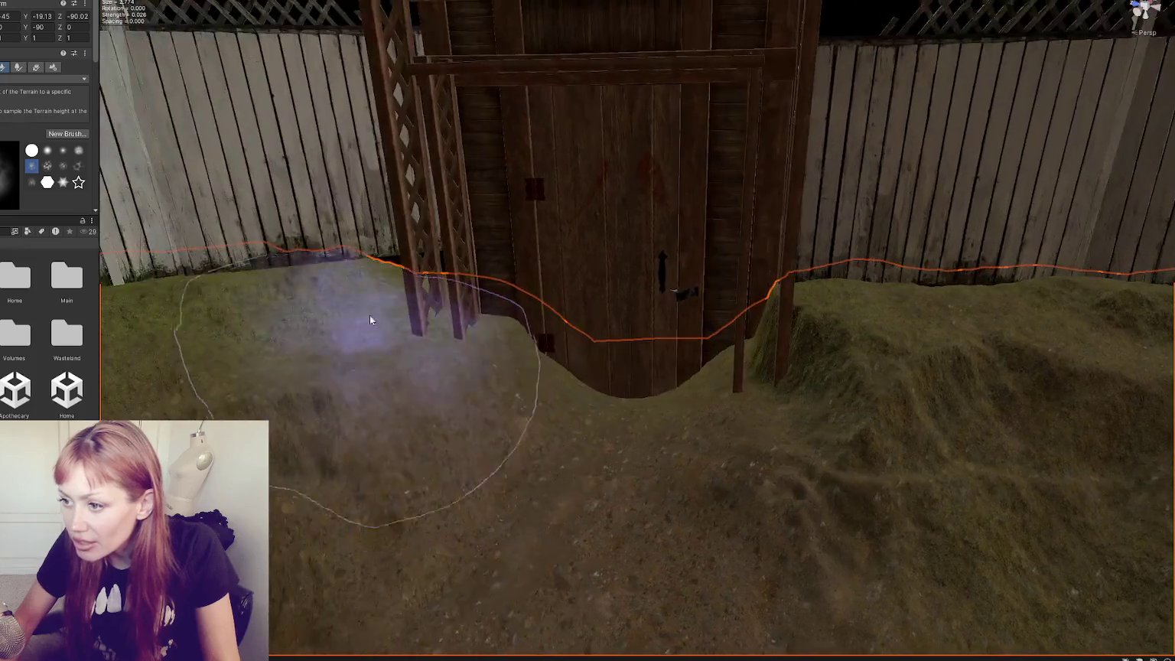
left_click_drag(320, 290, 360, 293)
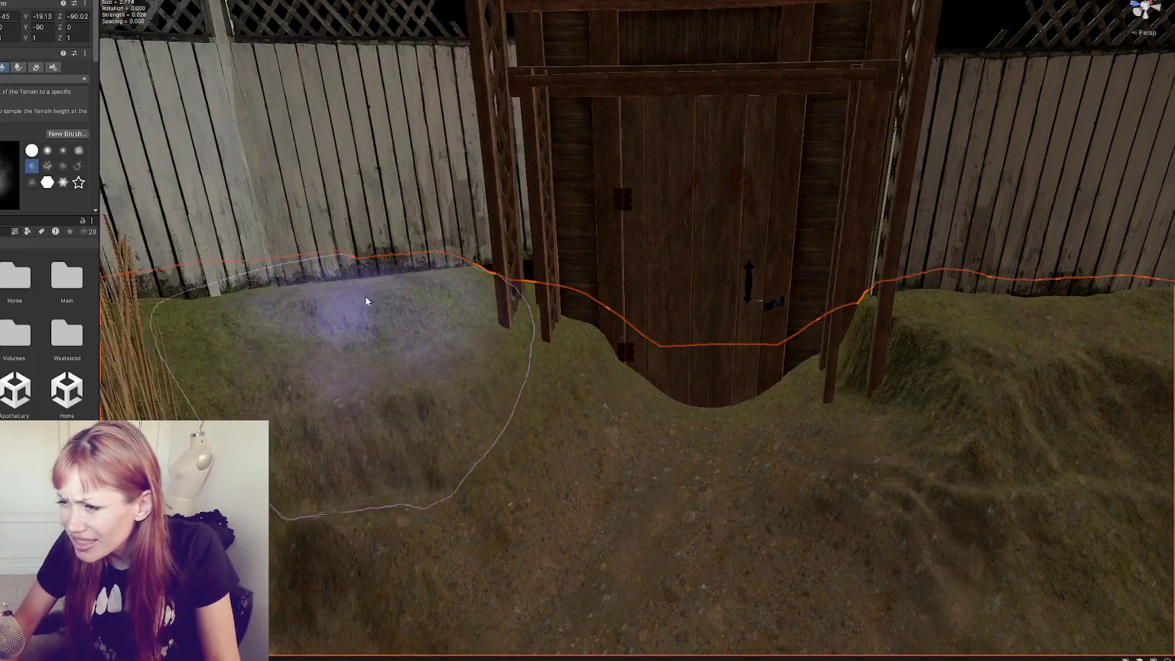
mouse_move(261, 282)
left_mouse_down()
mouse_move(236, 310)
mouse_move(213, 271)
left_mouse_up()
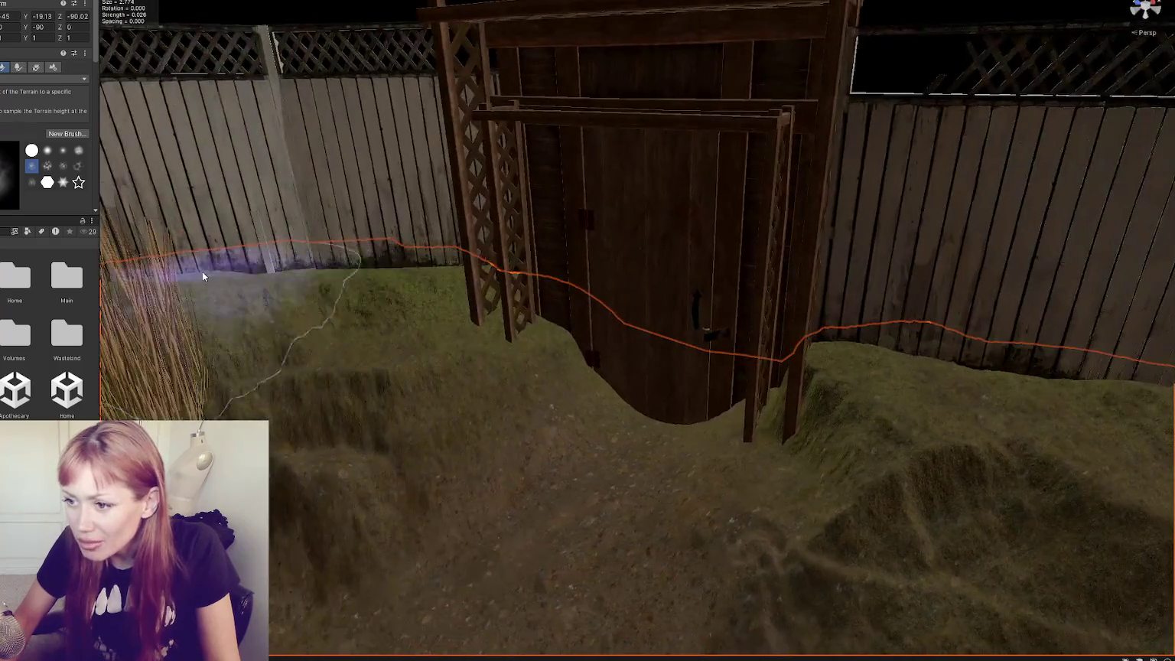
left_click_drag(331, 275, 516, 286)
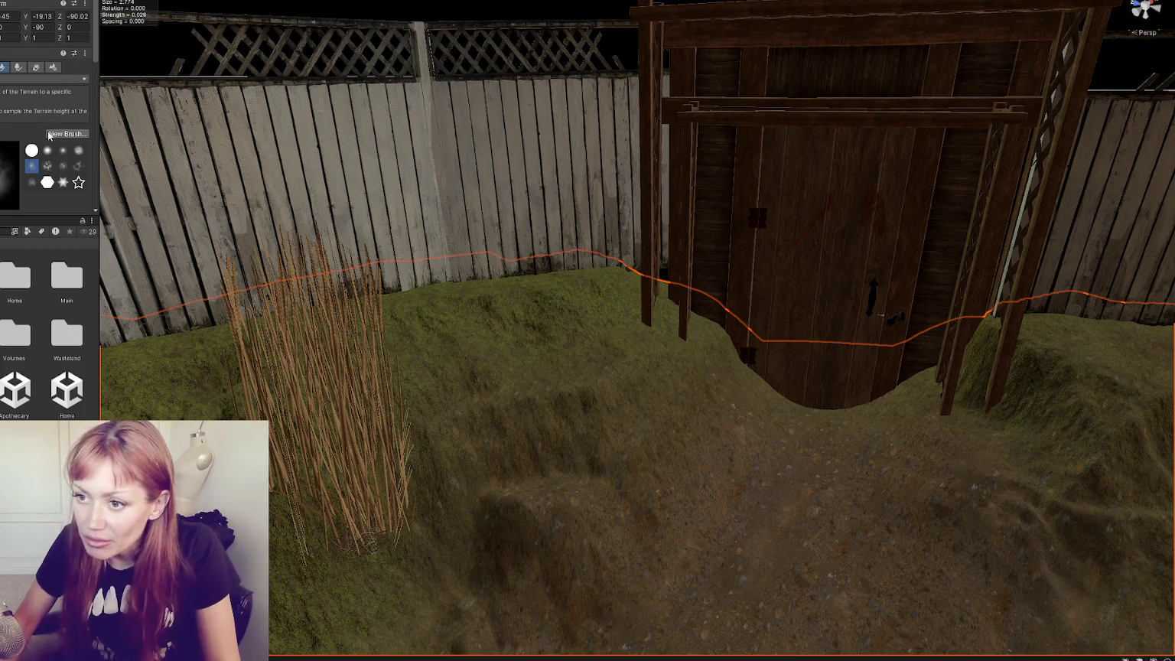
Orbit around the gate and smooth the stepped ledge beside it.
scroll(51, 134, "down", 5)
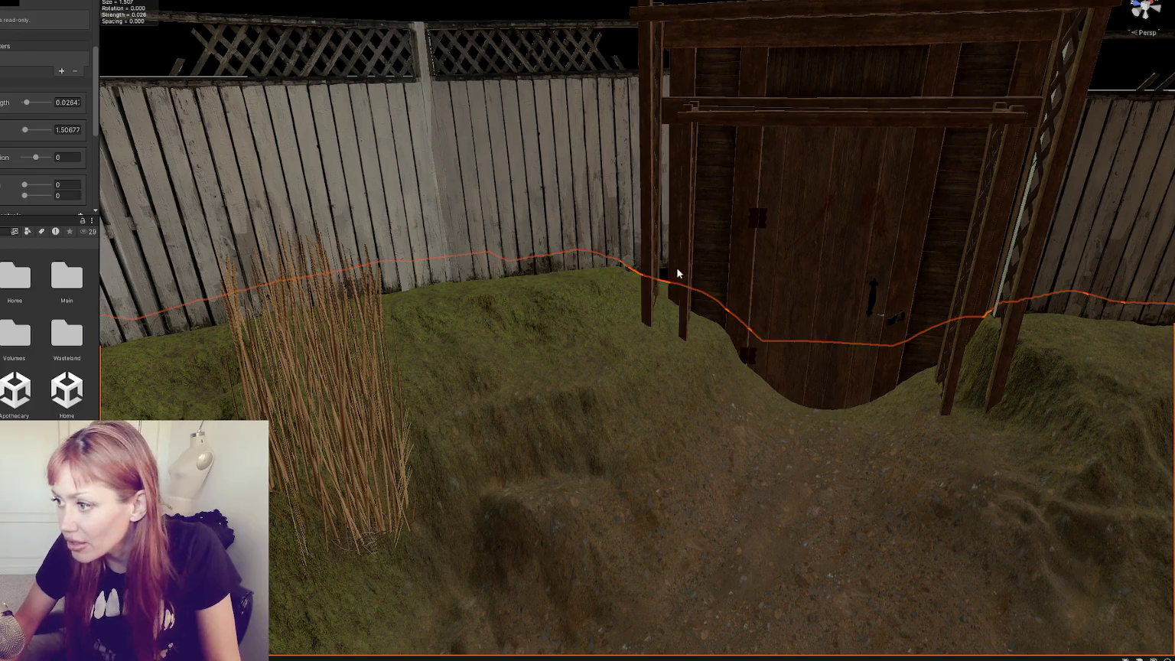
scroll(677, 280, "up", 2)
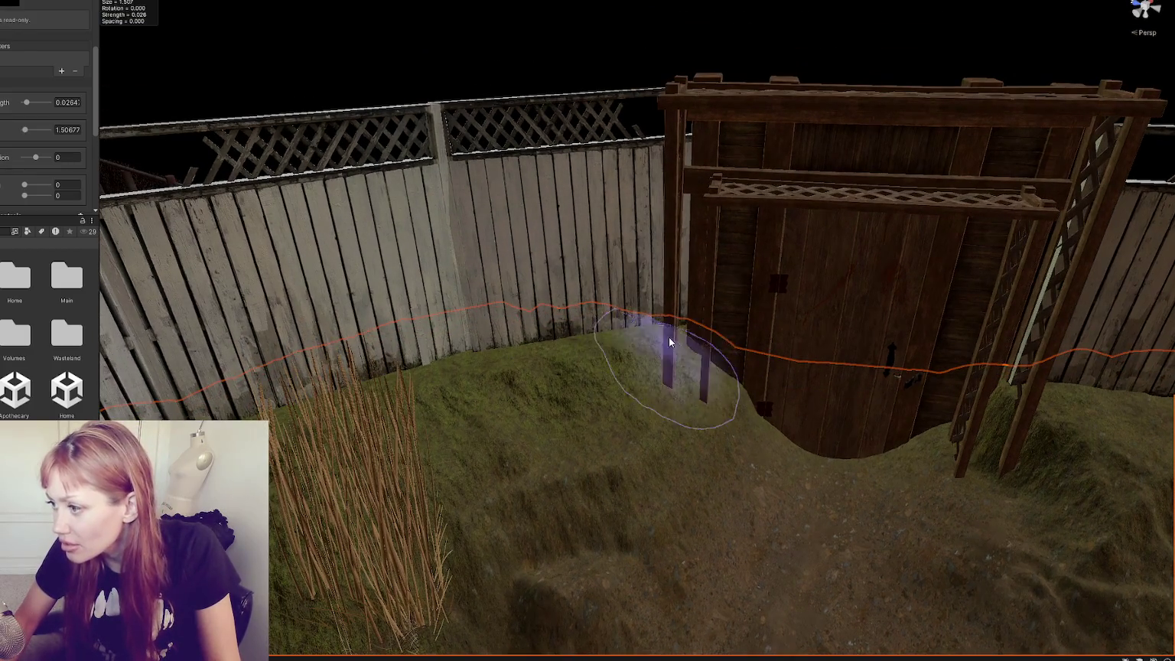
left_click_drag(672, 342, 762, 417)
mouse_move(807, 457)
left_mouse_down()
mouse_move(783, 386)
mouse_move(767, 388)
left_mouse_up()
mouse_move(661, 290)
left_mouse_down()
mouse_move(727, 378)
mouse_move(721, 337)
mouse_move(611, 282)
left_mouse_up()
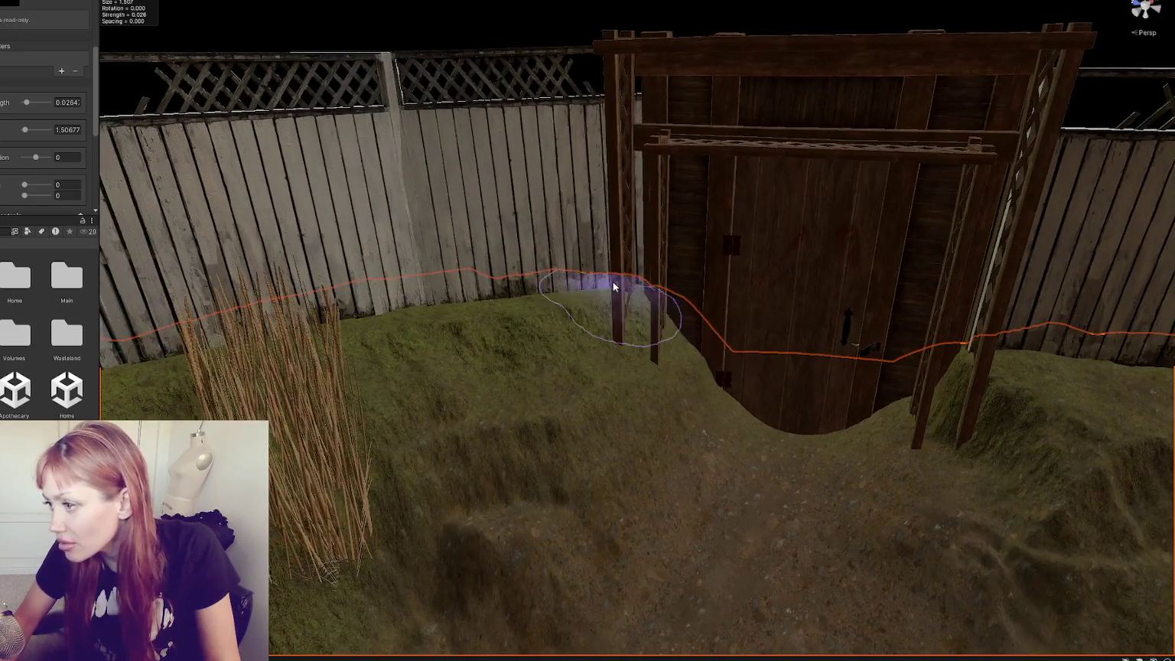
left_click_drag(579, 356, 488, 296)
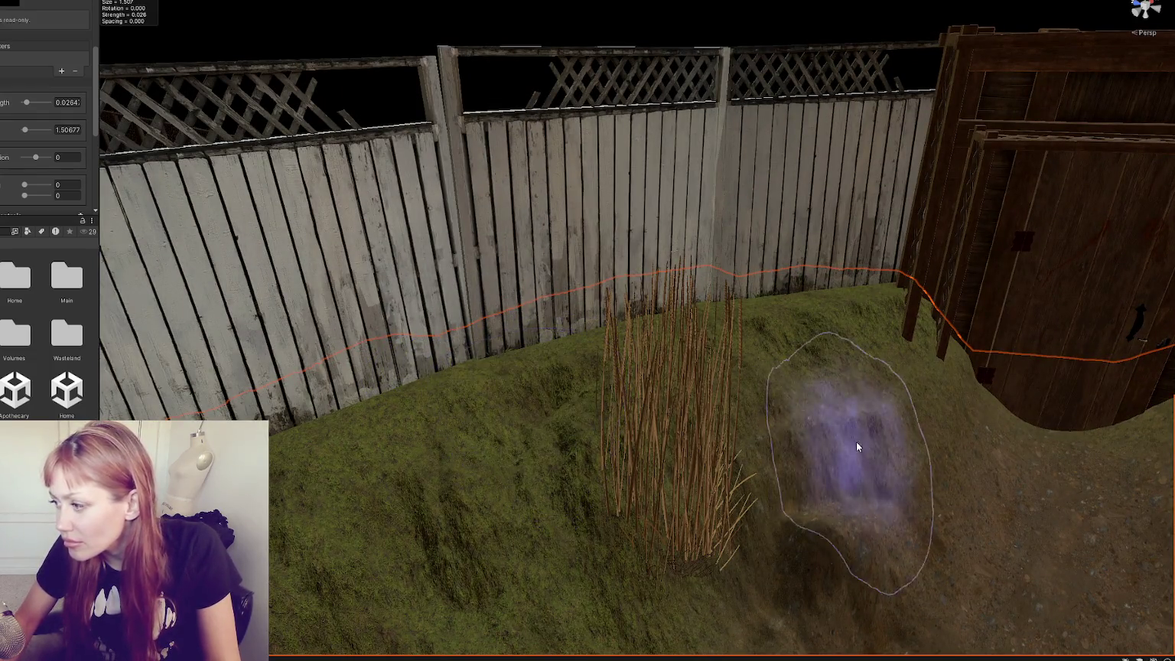
left_click_drag(853, 443, 867, 425)
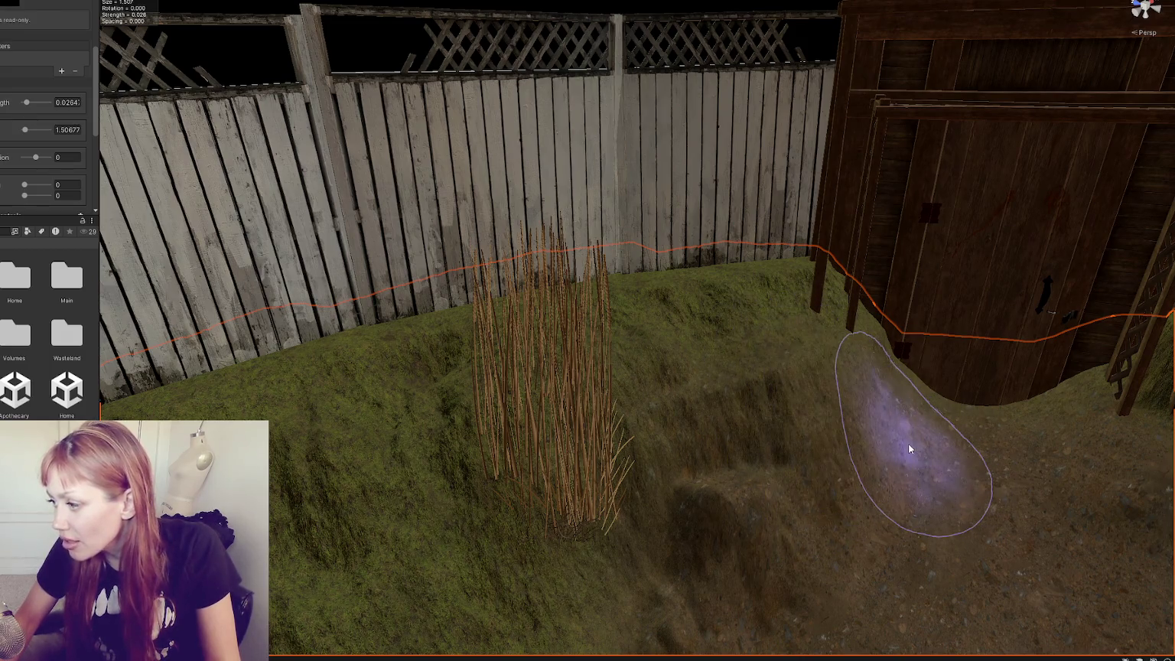
mouse_move(846, 396)
left_mouse_down()
mouse_move(717, 519)
mouse_move(791, 346)
left_mouse_up()
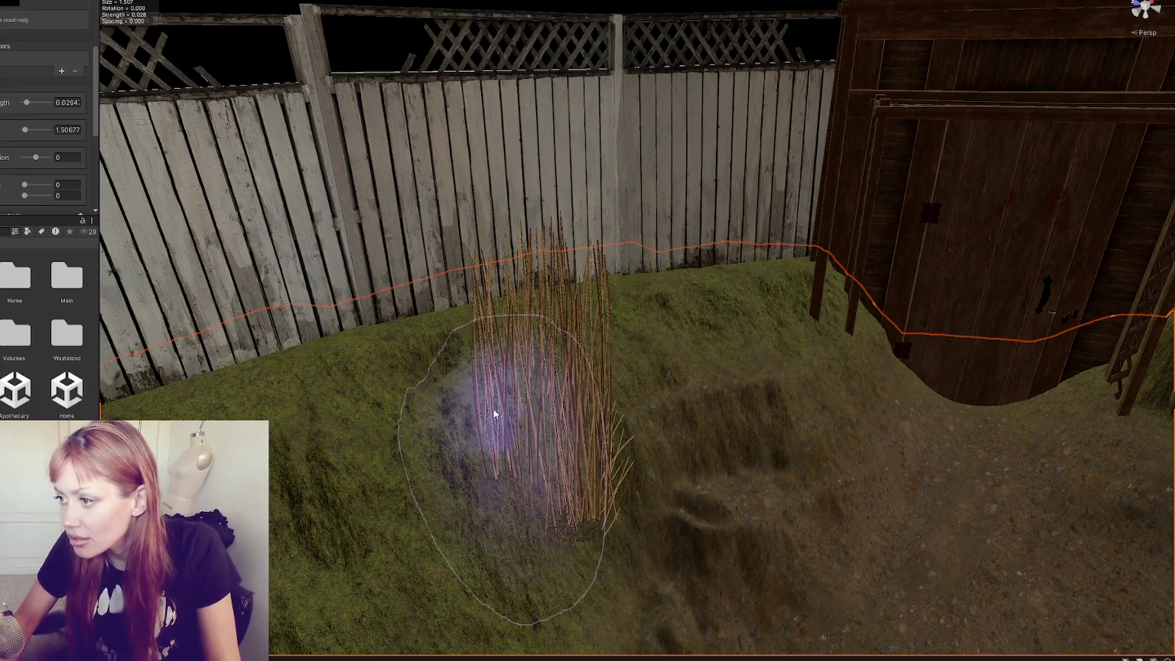
Stamp stepped mounds into the hillside by the tall grass and reduce Brush Size to 2.56.
mouse_move(341, 415)
left_mouse_down()
mouse_move(425, 423)
mouse_move(472, 341)
mouse_move(630, 354)
mouse_move(582, 379)
left_mouse_up()
scroll(581, 378, "down", 5)
scroll(727, 375, "up", 4)
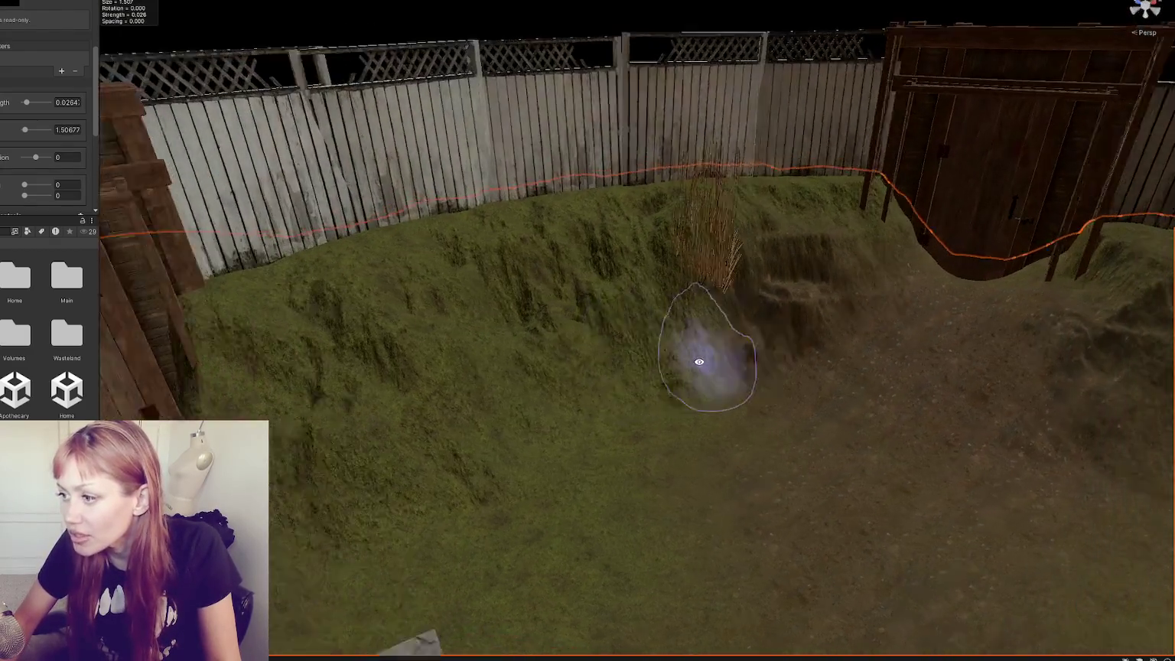
scroll(689, 360, "up", 3)
scroll(47, 154, "up", 3)
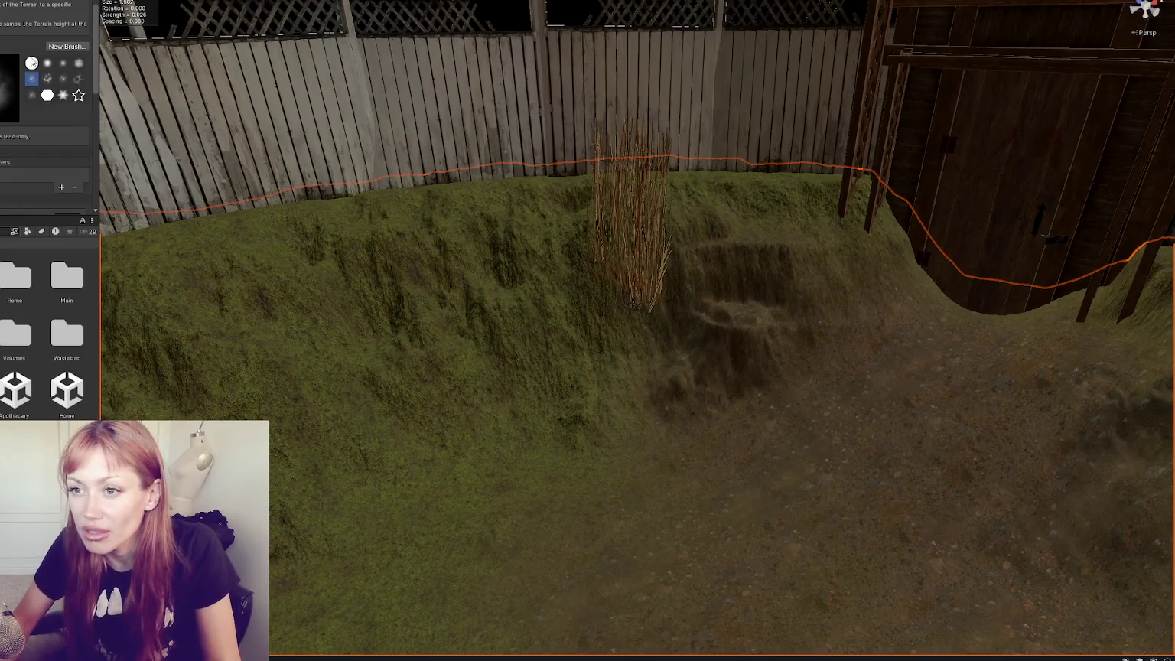
scroll(46, 153, "down", 1)
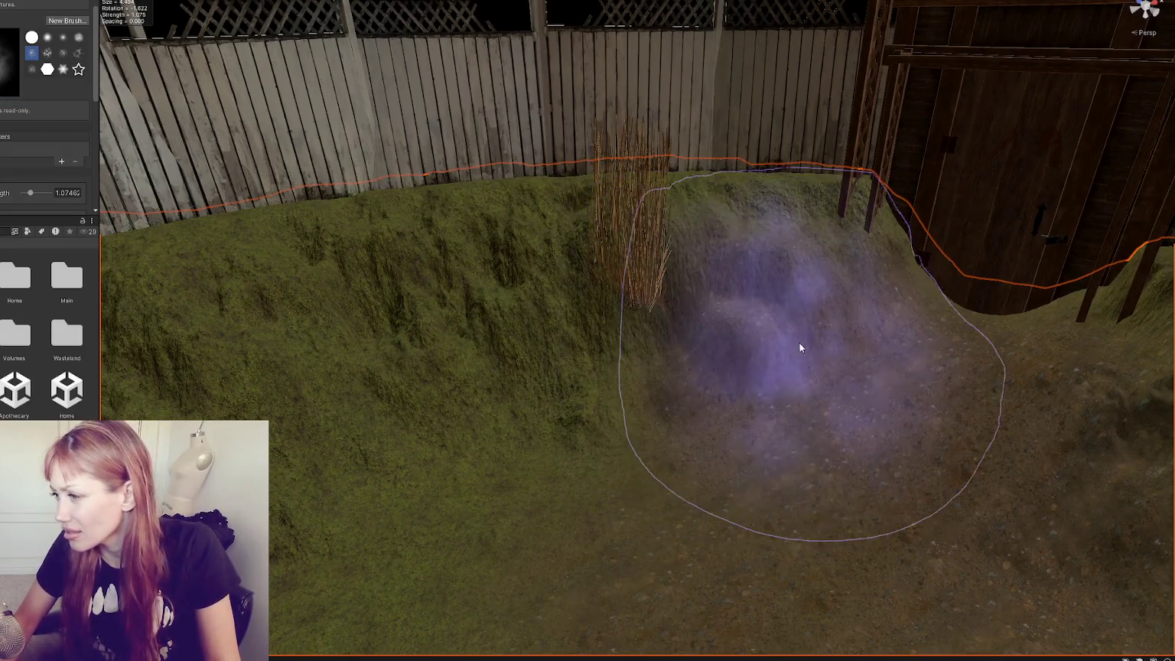
left_click(784, 373)
left_click(63, 37)
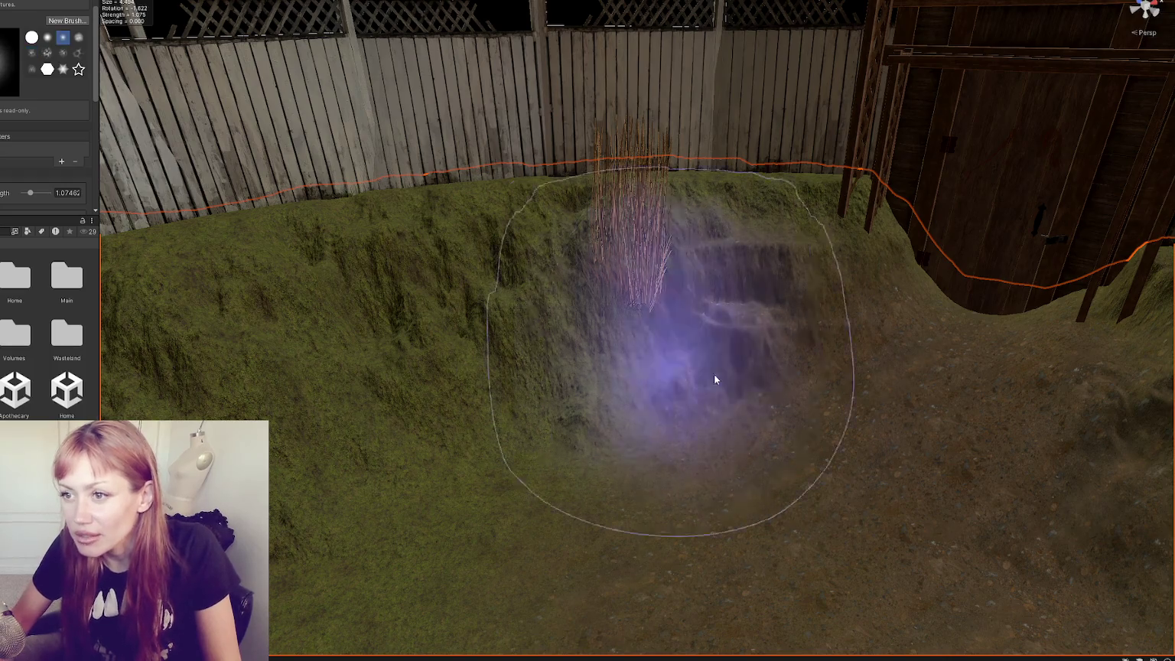
scroll(20, 147, "down", 3)
left_click_drag(37, 134, 29, 133)
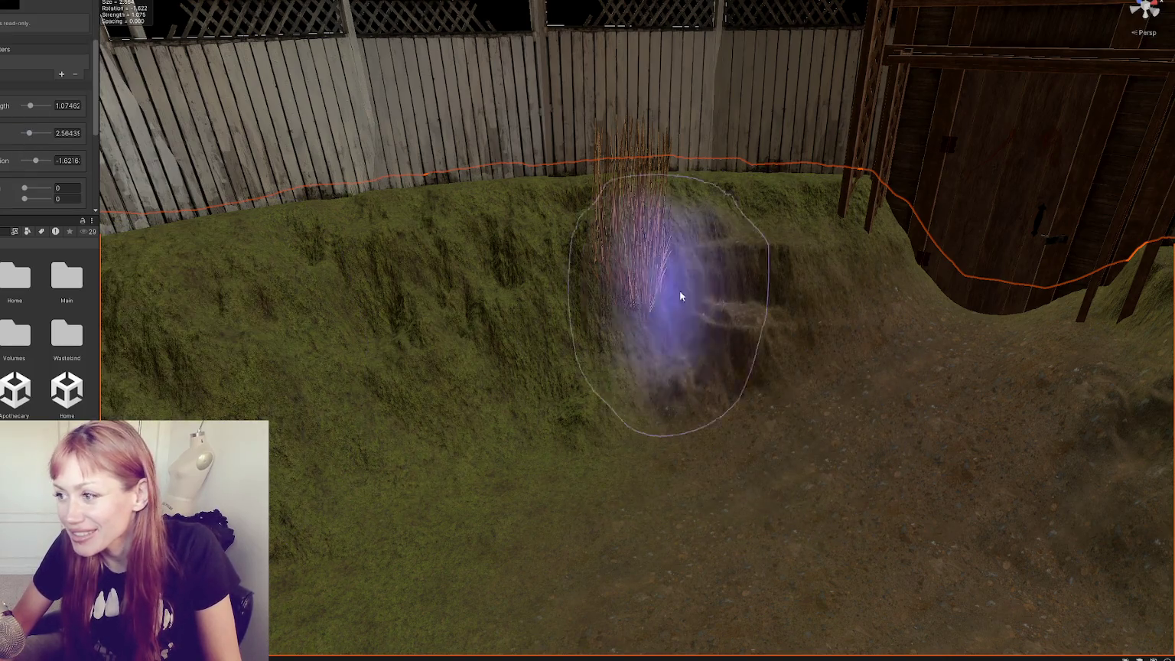
left_click_drag(442, 338, 678, 260)
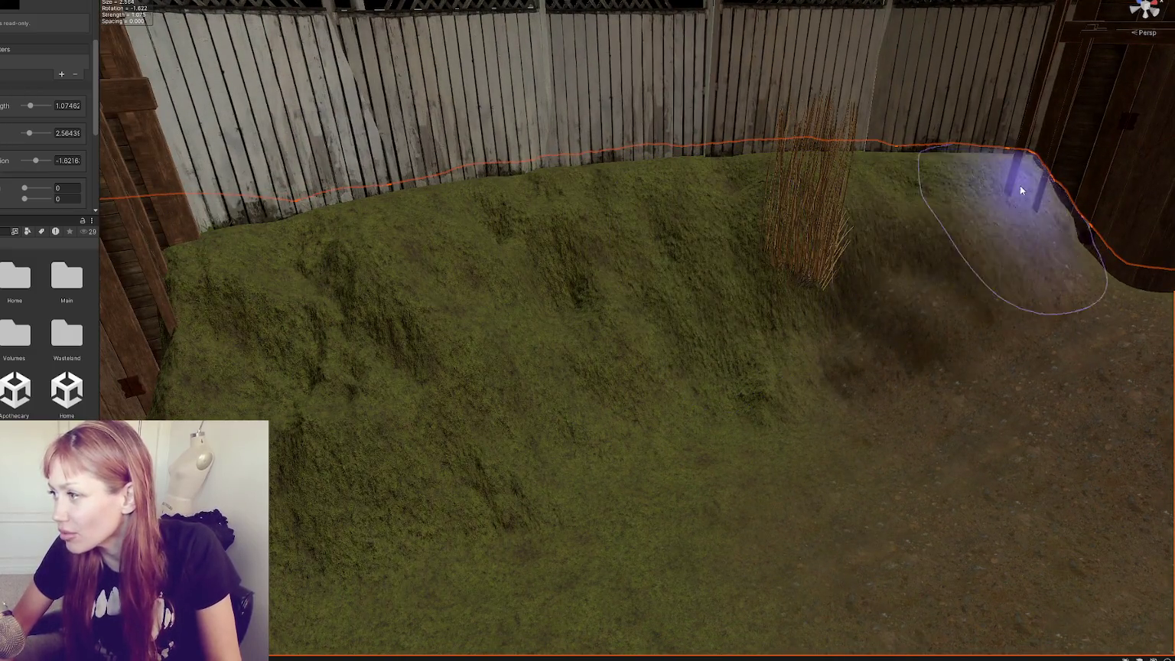
mouse_move(301, 407)
left_mouse_down()
mouse_move(788, 479)
mouse_move(538, 467)
mouse_move(577, 371)
mouse_move(638, 392)
left_mouse_up()
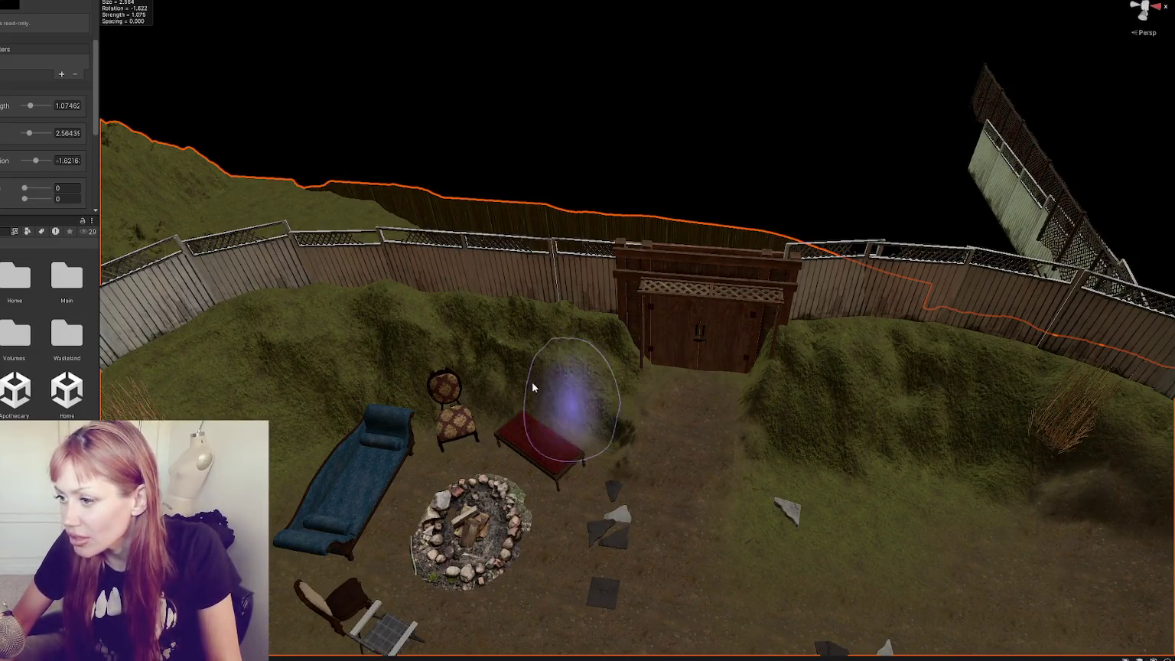
left_click_drag(324, 356, 558, 332)
left_click_drag(391, 459, 526, 241)
mouse_move(348, 339)
left_mouse_down()
mouse_move(386, 354)
mouse_move(314, 329)
mouse_move(543, 314)
mouse_move(498, 367)
left_mouse_up()
mouse_move(237, 489)
left_mouse_down()
mouse_move(340, 419)
mouse_move(453, 388)
left_mouse_up()
left_click_drag(523, 382, 398, 371)
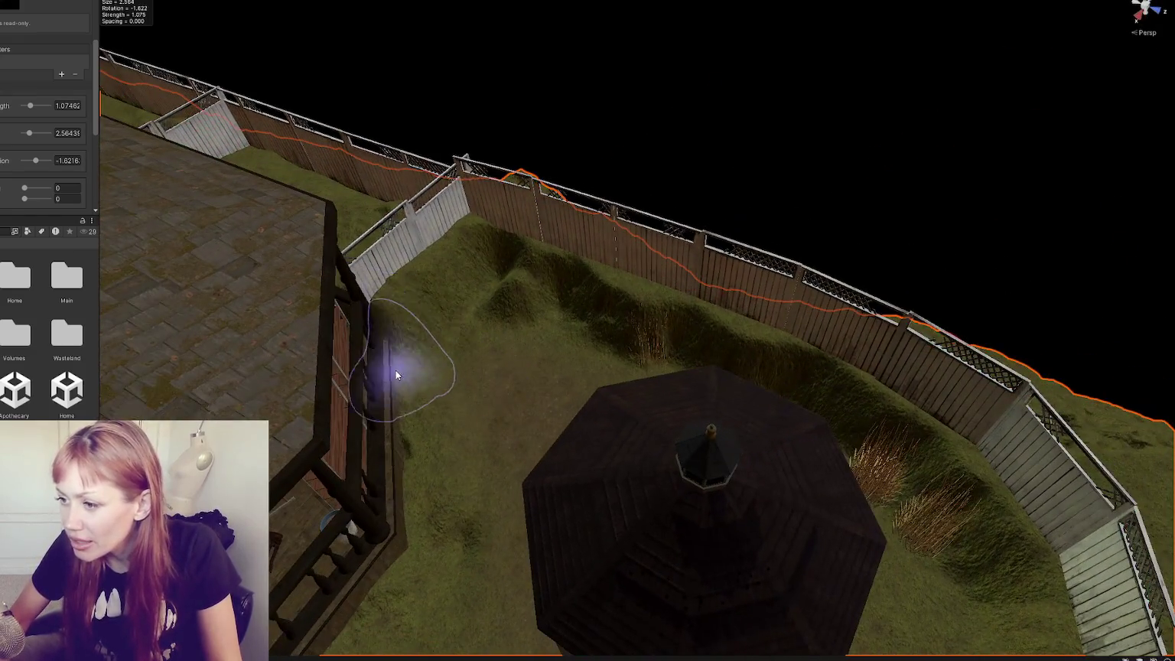
mouse_move(437, 479)
left_mouse_down()
mouse_move(480, 331)
mouse_move(540, 330)
mouse_move(594, 310)
left_mouse_up()
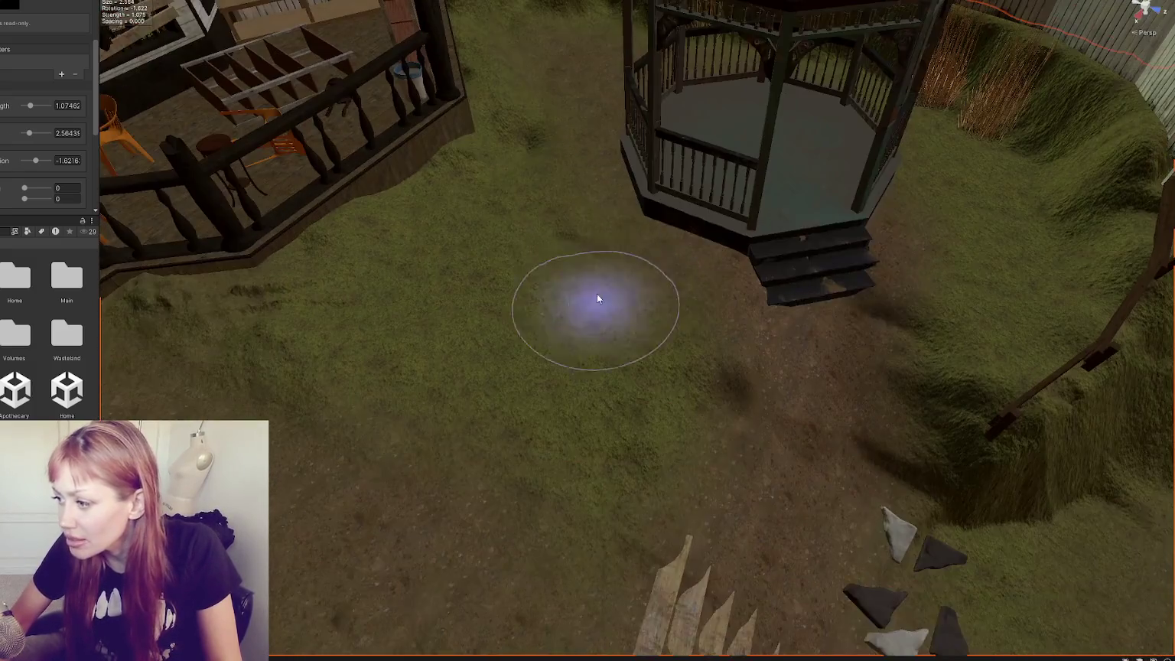
mouse_move(797, 260)
left_mouse_down()
mouse_move(879, 325)
mouse_move(720, 336)
mouse_move(816, 332)
mouse_move(630, 273)
left_mouse_up()
mouse_move(637, 232)
left_mouse_down()
mouse_move(766, 215)
mouse_move(538, 173)
left_mouse_up()
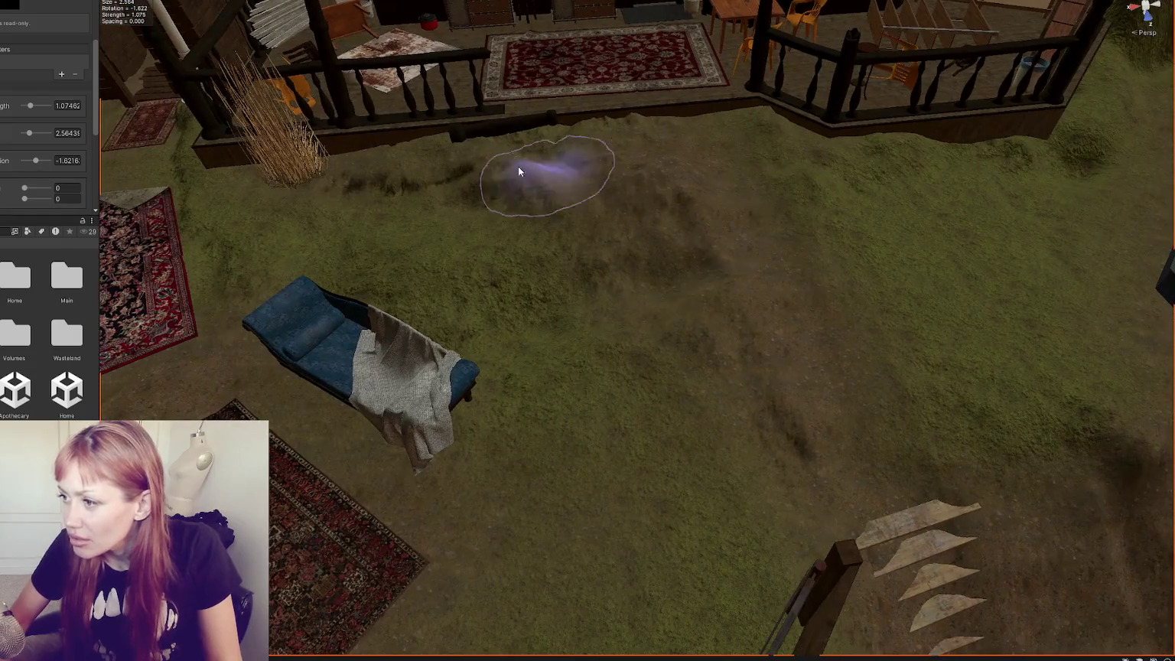
left_click_drag(434, 171, 472, 250)
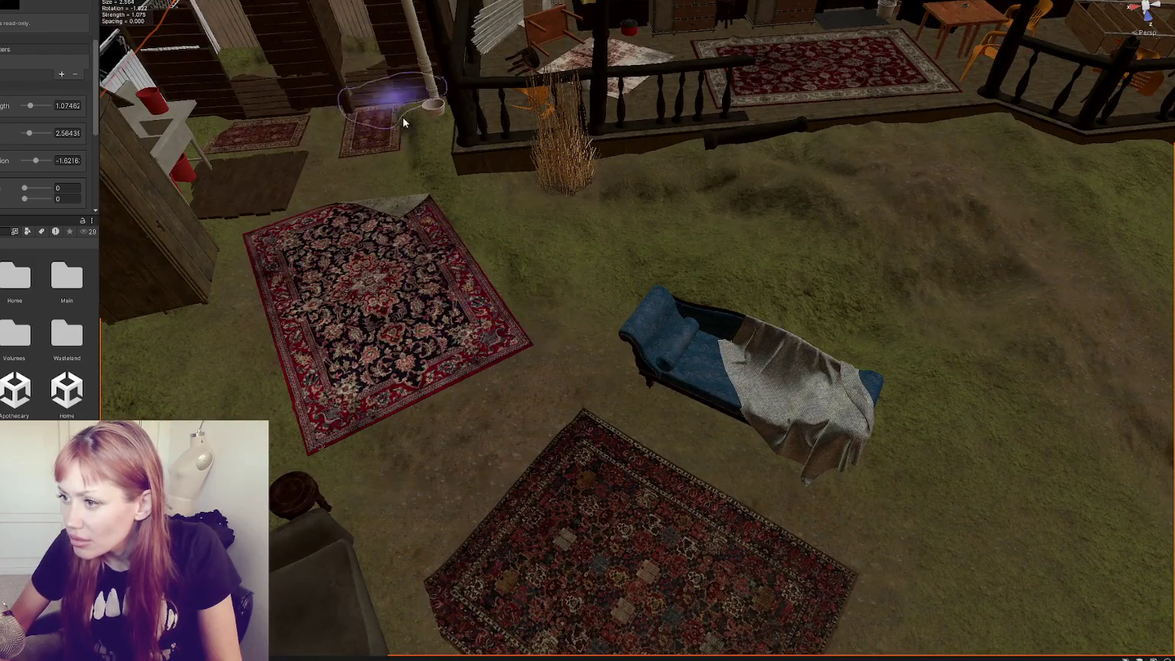
mouse_move(887, 421)
left_mouse_down()
mouse_move(631, 250)
mouse_move(658, 188)
mouse_move(550, 259)
mouse_move(678, 215)
mouse_move(696, 184)
mouse_move(777, 203)
mouse_move(677, 262)
mouse_move(970, 306)
mouse_move(910, 323)
mouse_move(677, 285)
left_mouse_up()
mouse_move(556, 373)
left_mouse_down()
mouse_move(497, 421)
mouse_move(589, 407)
mouse_move(471, 362)
mouse_move(687, 336)
mouse_move(760, 283)
mouse_move(743, 310)
mouse_move(678, 332)
mouse_move(743, 343)
left_mouse_up()
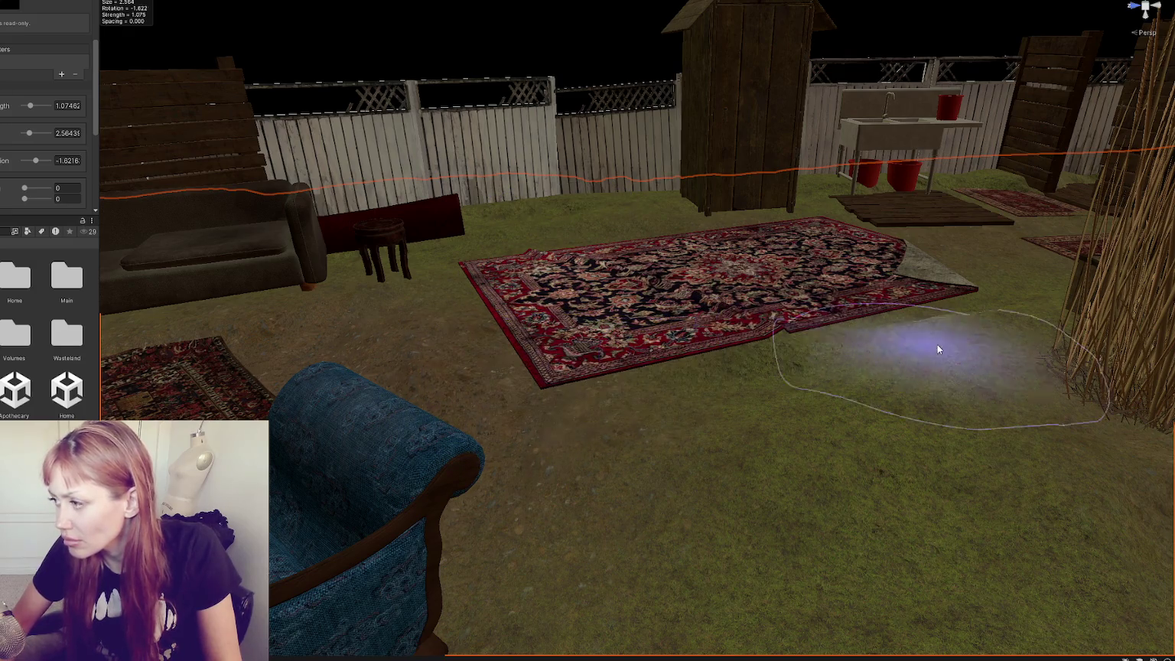
Switch the sculpt tool to Set Height and flatten the ground at the rug's left corner.
scroll(53, 108, "up", 5)
left_click(45, 10)
left_click(30, 35)
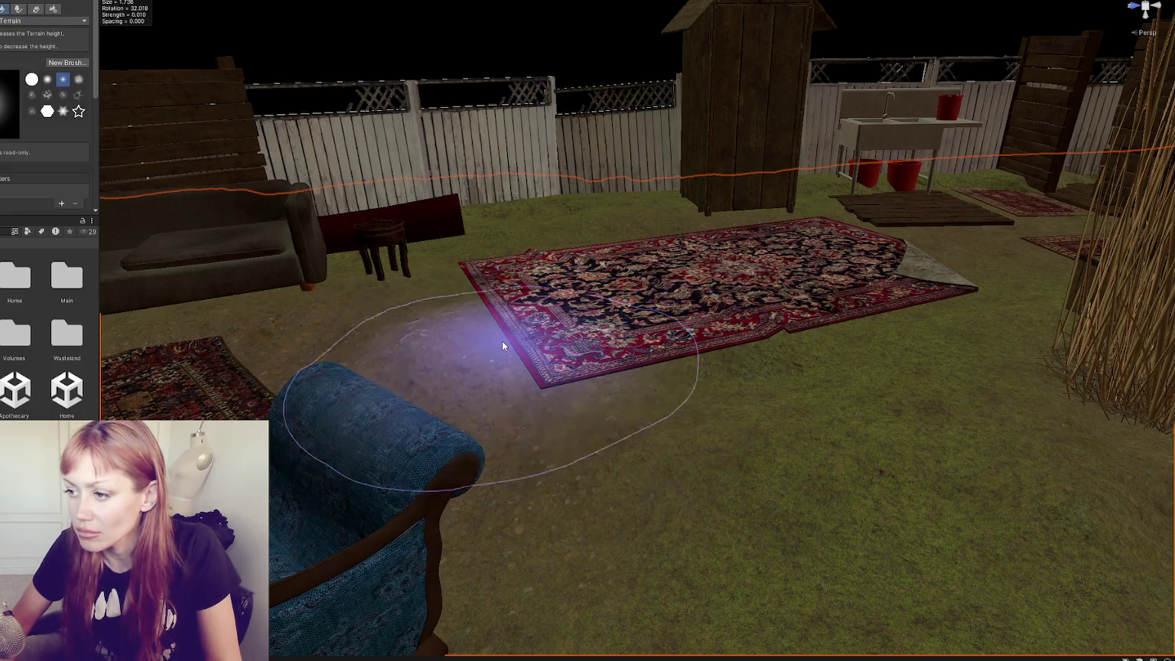
left_click(509, 348)
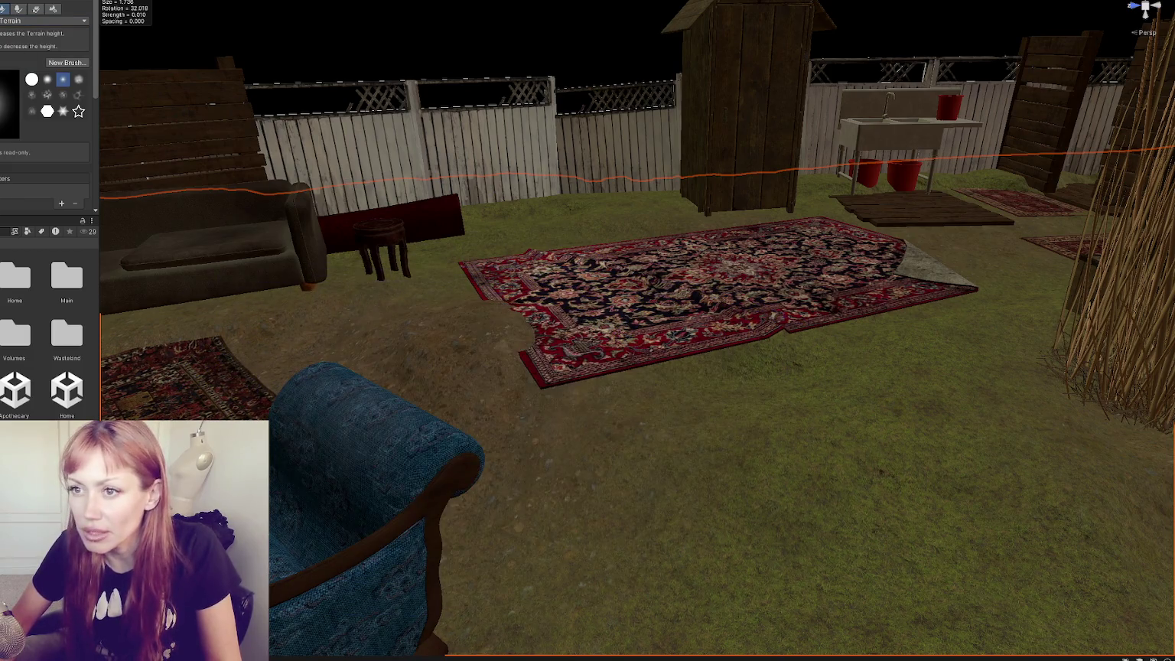
left_click(46, 20)
left_click(5, 57)
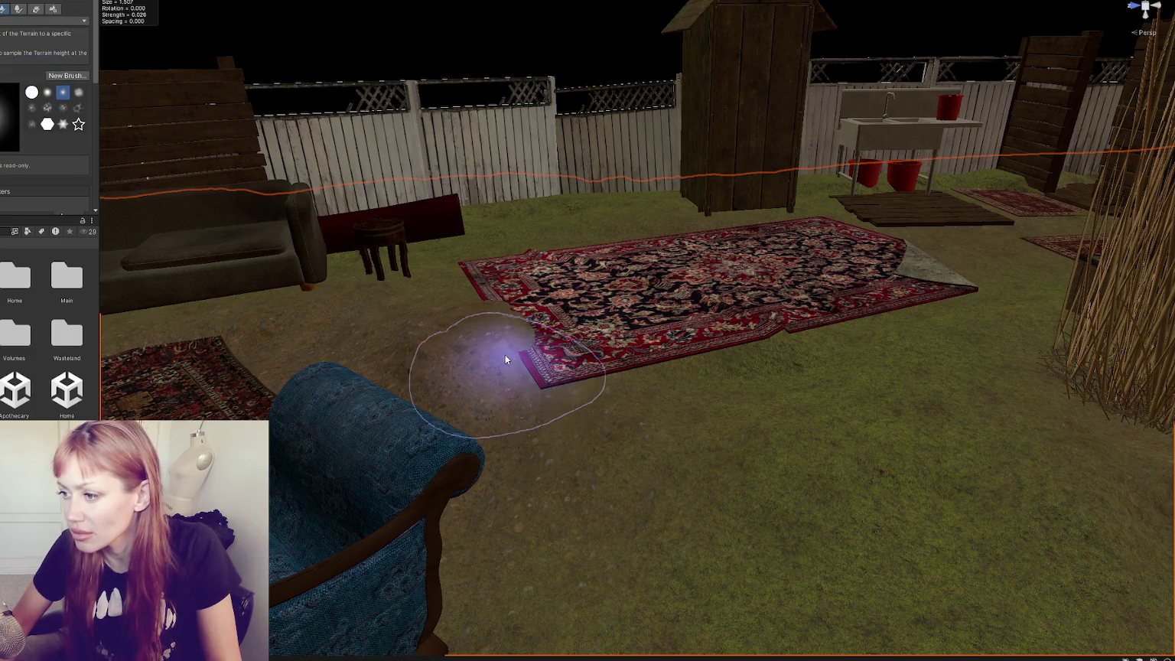
left_click(490, 315)
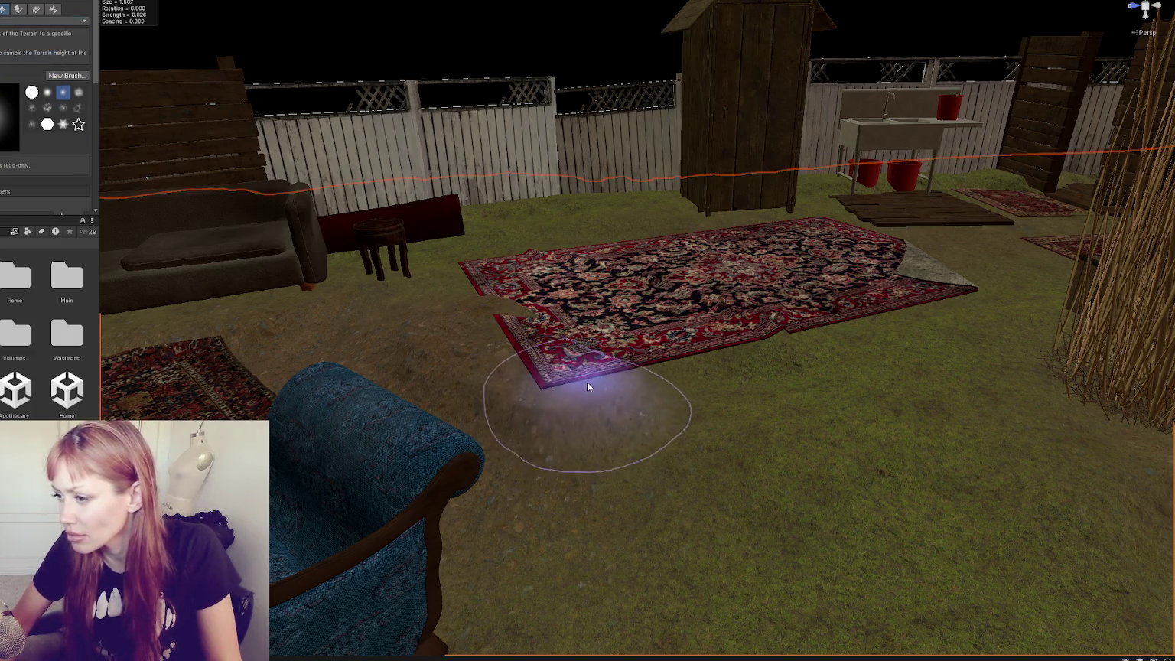
Level the ground along the large rug's front and left edges so they sit flat.
left_click_drag(752, 349, 949, 299)
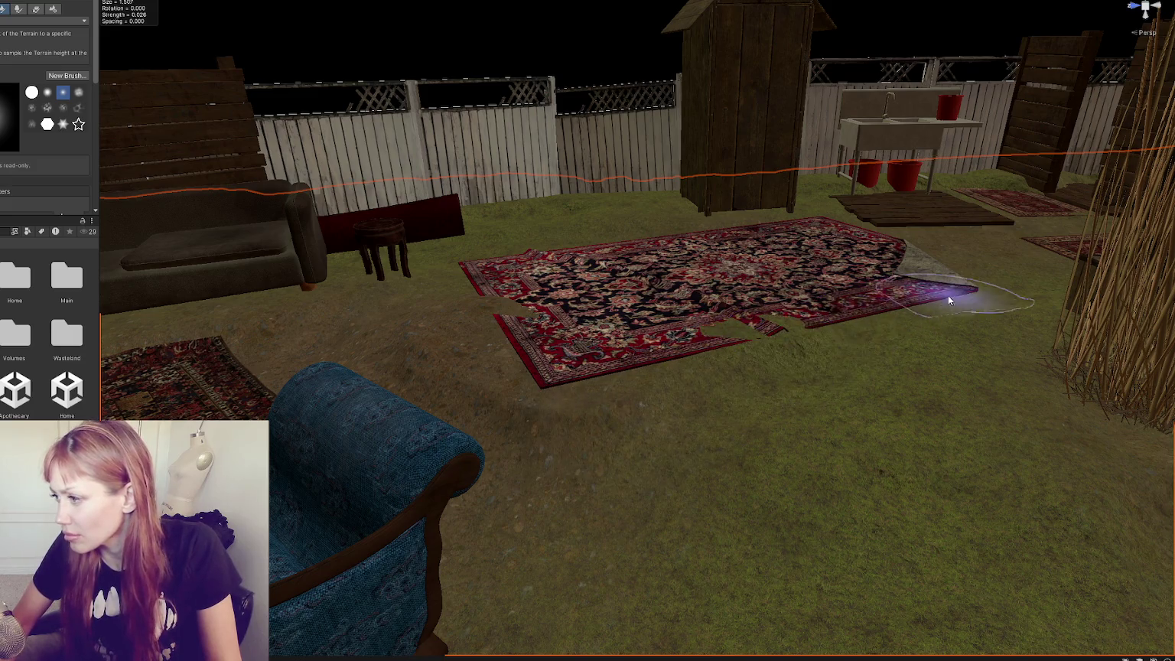
scroll(889, 269, "up", 3)
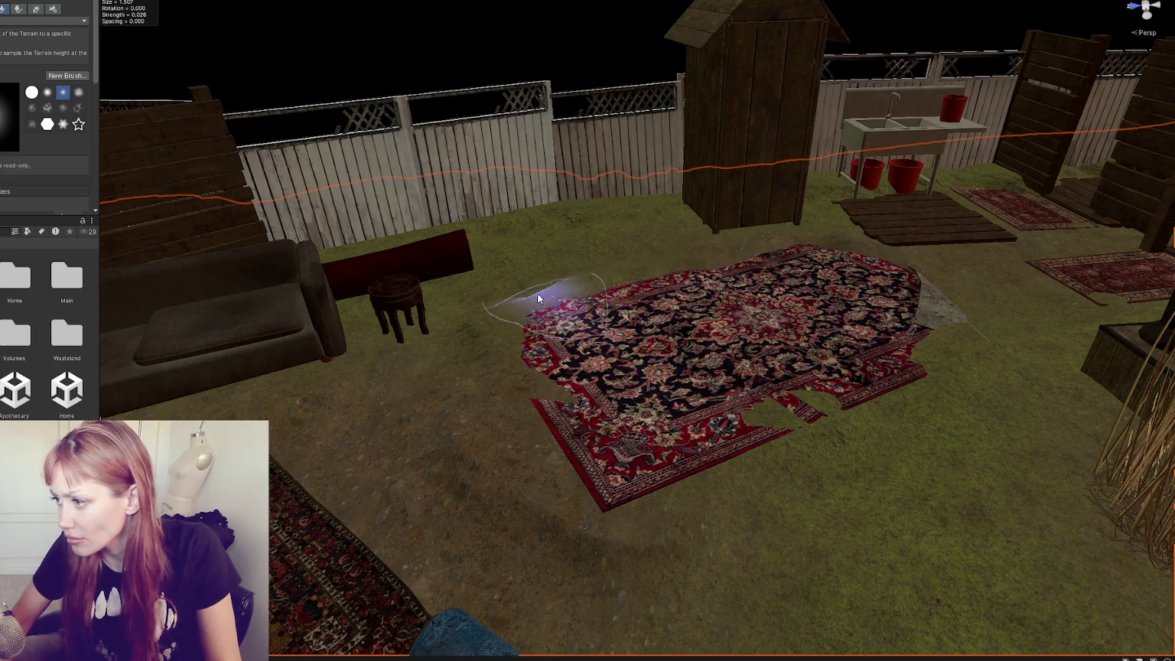
mouse_move(564, 310)
left_mouse_down()
mouse_move(601, 458)
mouse_move(632, 492)
mouse_move(645, 406)
mouse_move(651, 431)
left_mouse_up()
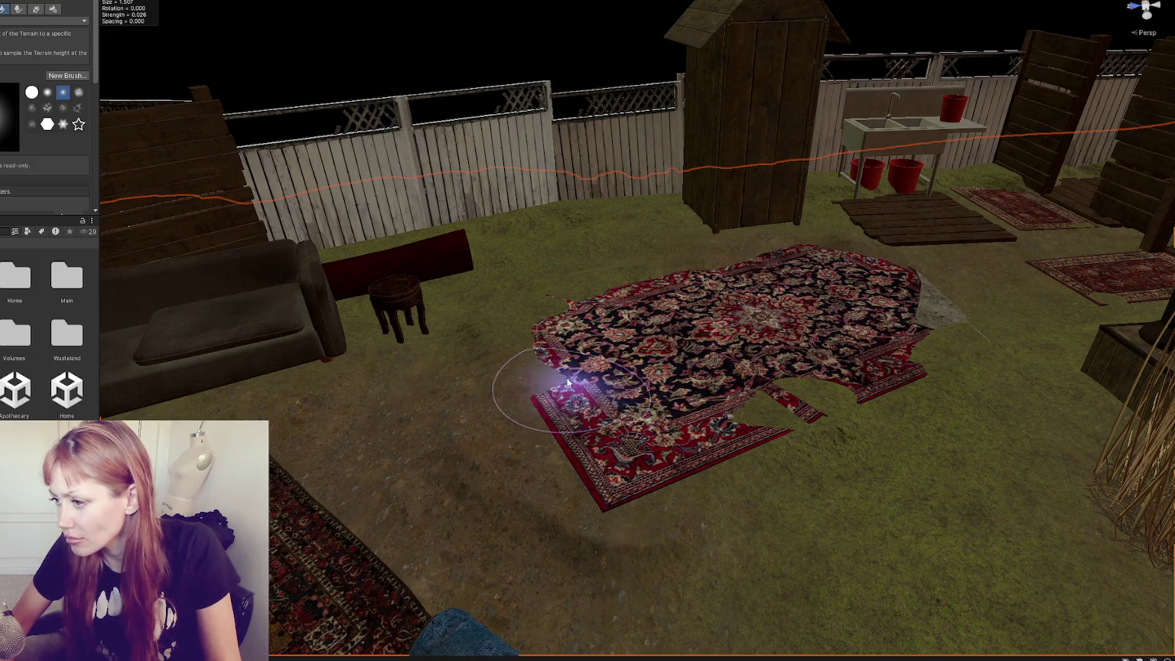
mouse_move(714, 368)
left_mouse_down()
mouse_move(783, 395)
mouse_move(774, 412)
mouse_move(752, 377)
left_mouse_up()
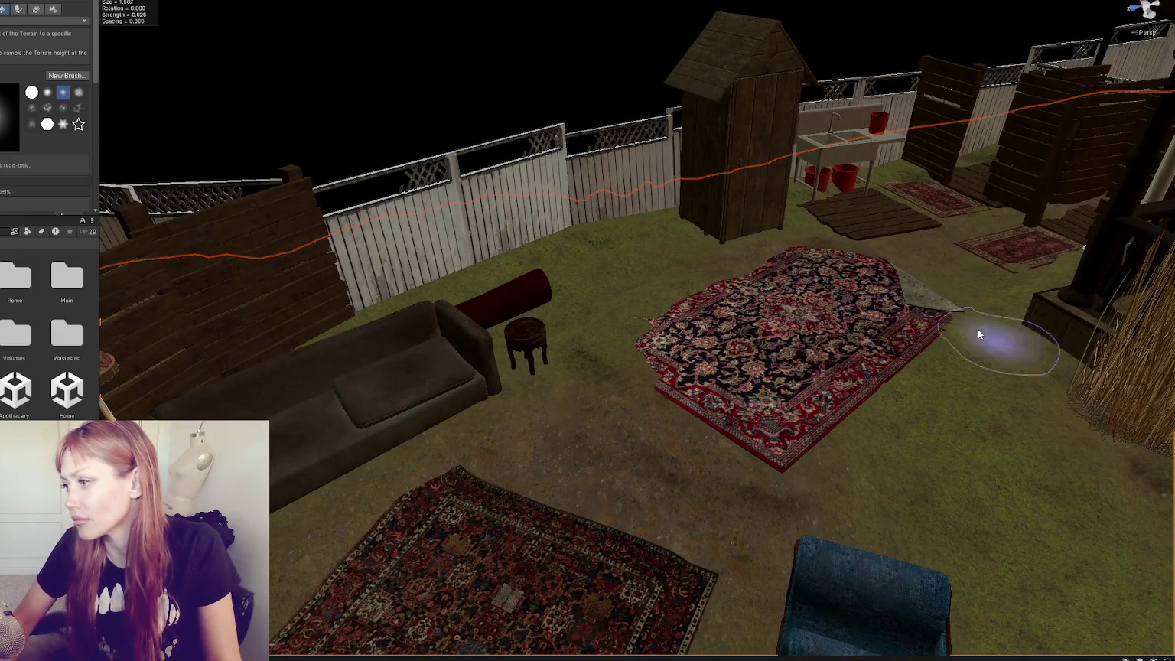
mouse_move(649, 382)
left_mouse_down()
mouse_move(627, 337)
mouse_move(688, 314)
mouse_move(676, 305)
left_mouse_up()
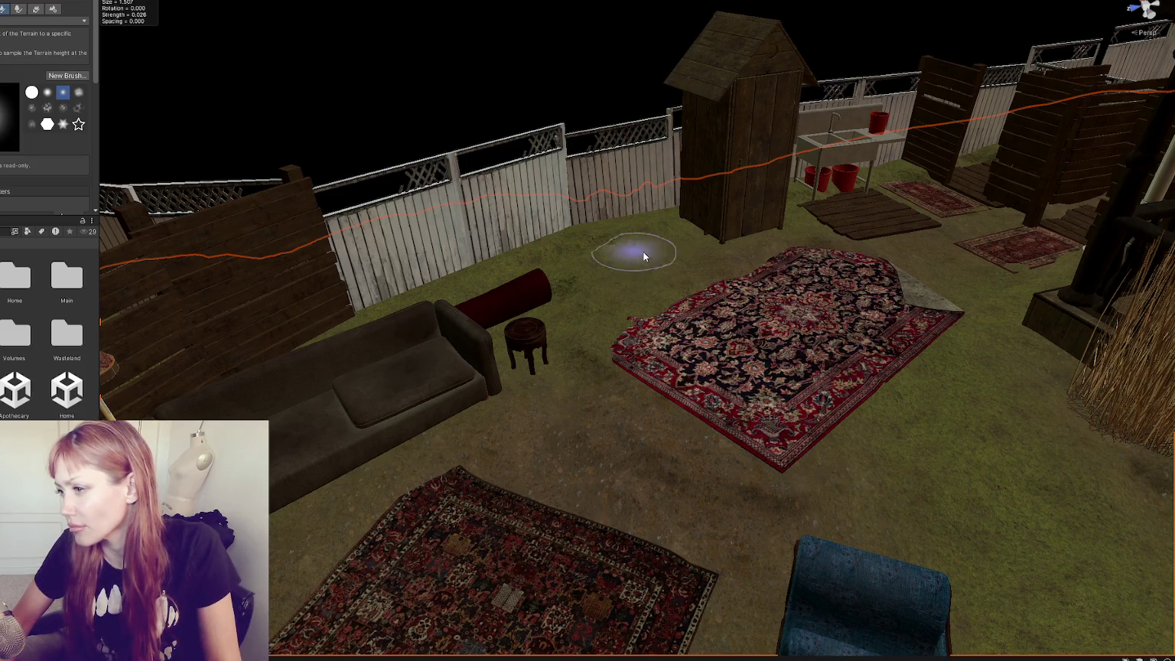
scroll(556, 251, "down", 3)
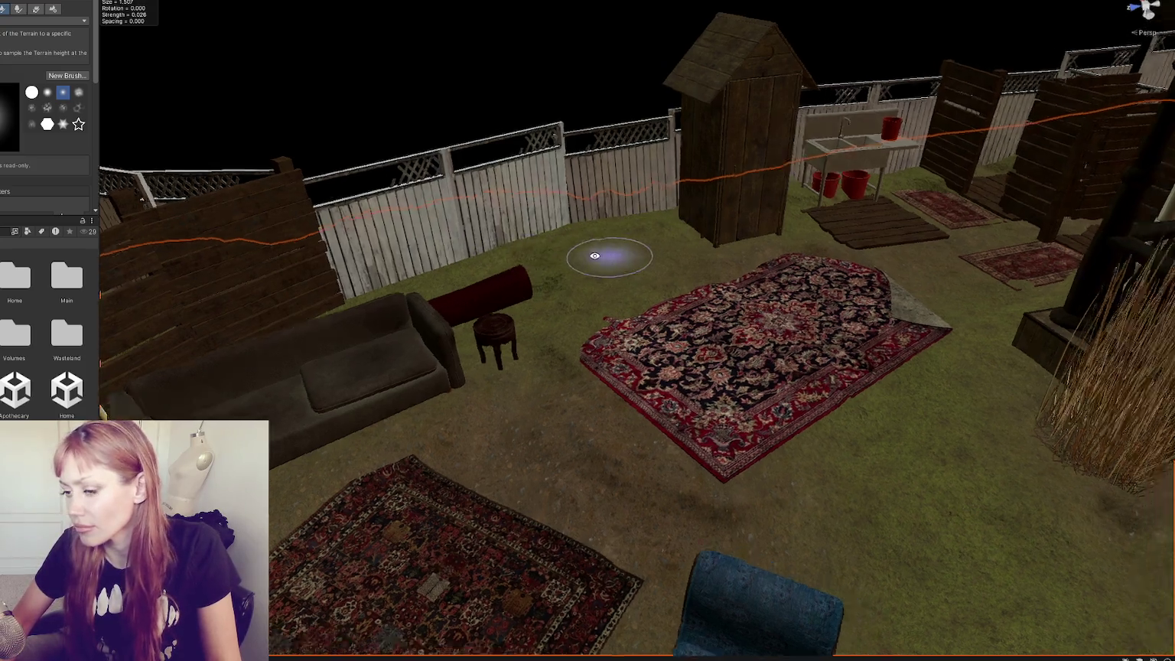
scroll(622, 255, "up", 5)
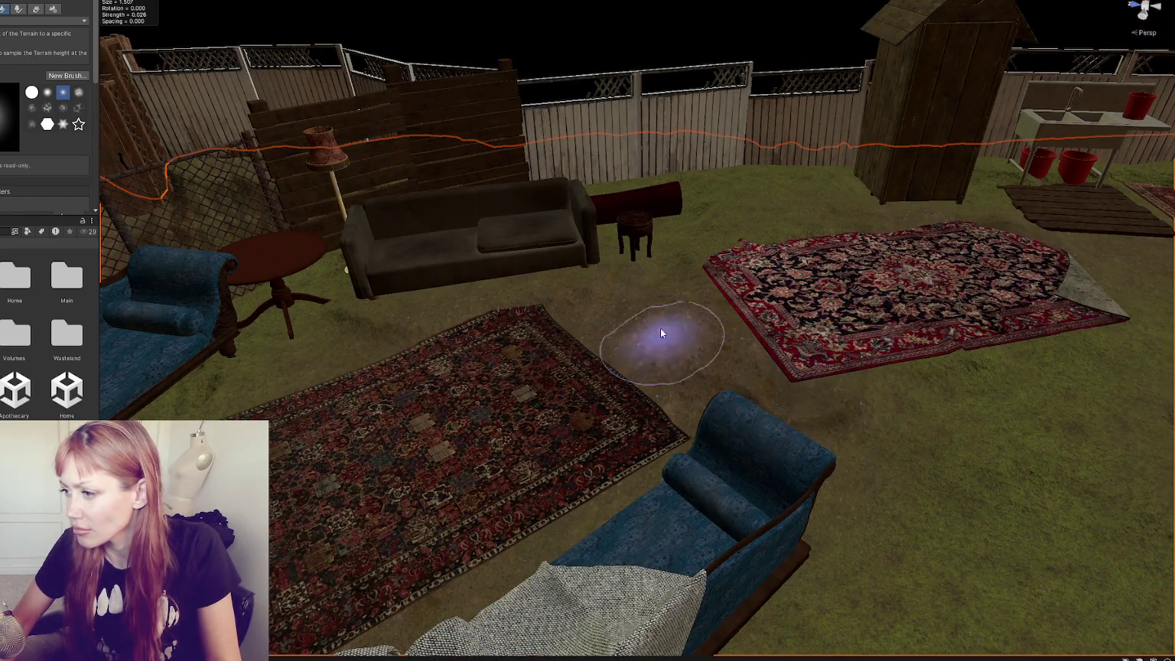
mouse_move(917, 407)
left_mouse_down()
mouse_move(982, 425)
mouse_move(859, 304)
left_mouse_up()
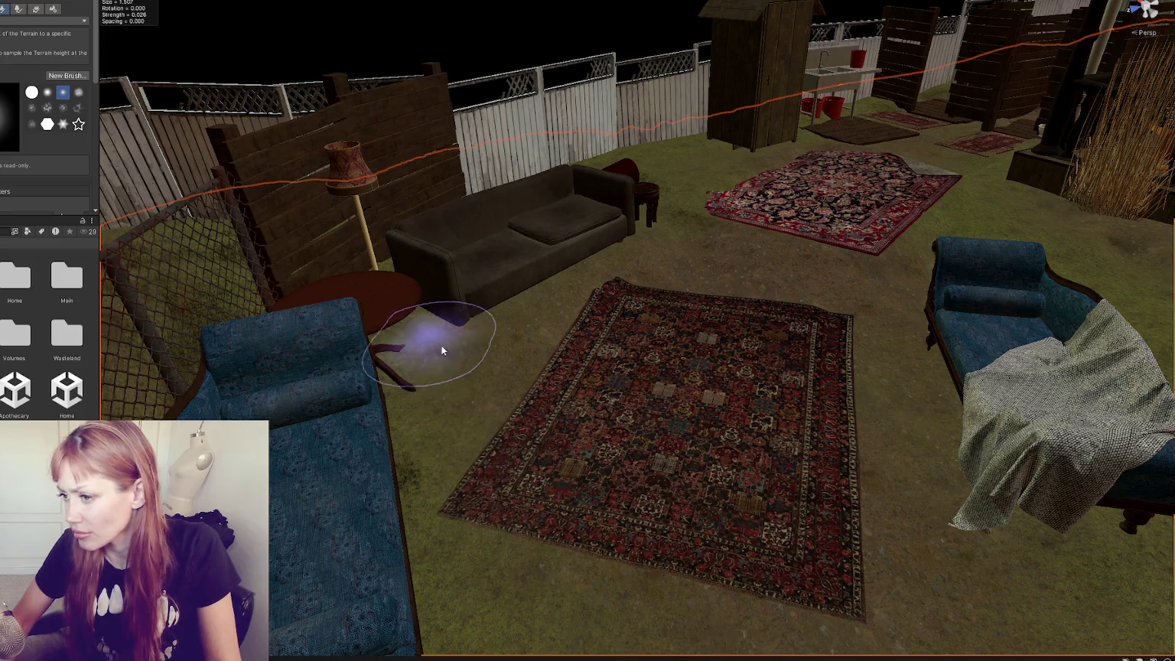
scroll(586, 495, "down", 5)
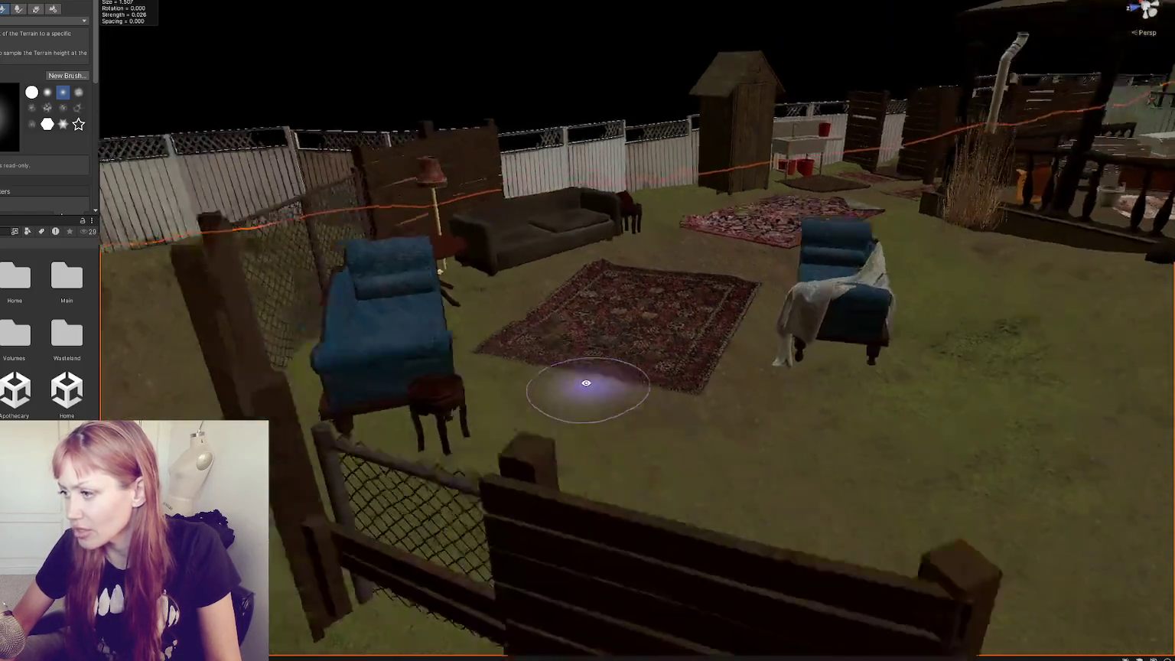
Orbit over the chaises and rugs to inspect the seating area from above.
mouse_move(580, 383)
left_mouse_down()
mouse_move(552, 394)
mouse_move(538, 387)
mouse_move(559, 369)
mouse_move(539, 380)
mouse_move(557, 380)
mouse_move(519, 364)
left_mouse_up()
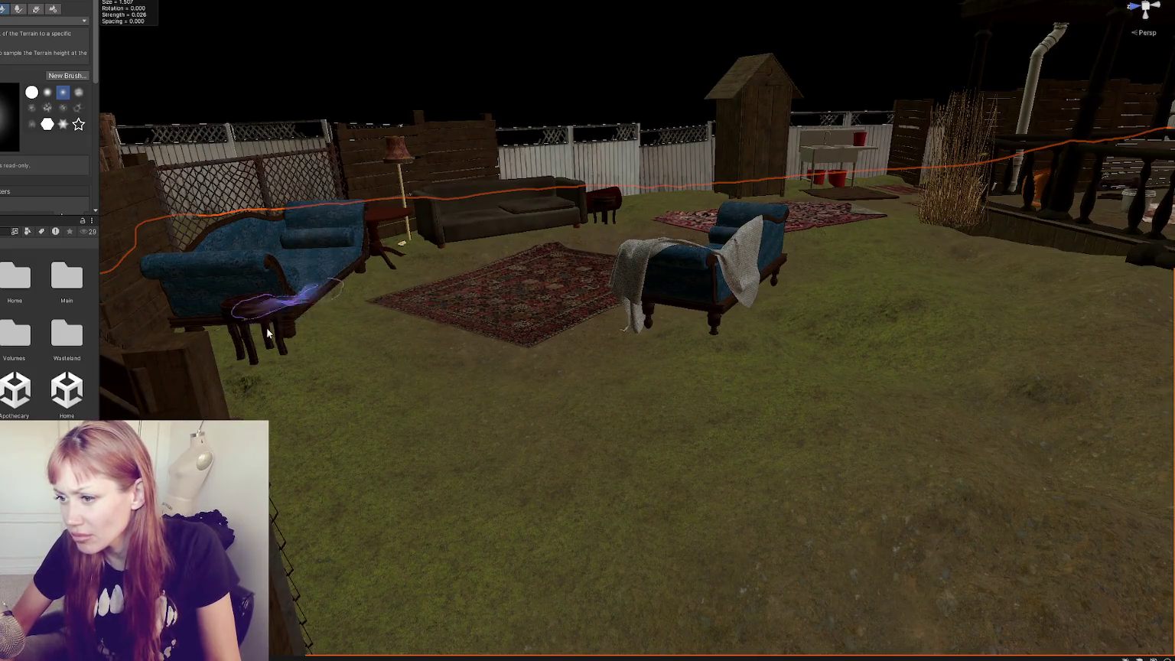
scroll(210, 367, "up", 2)
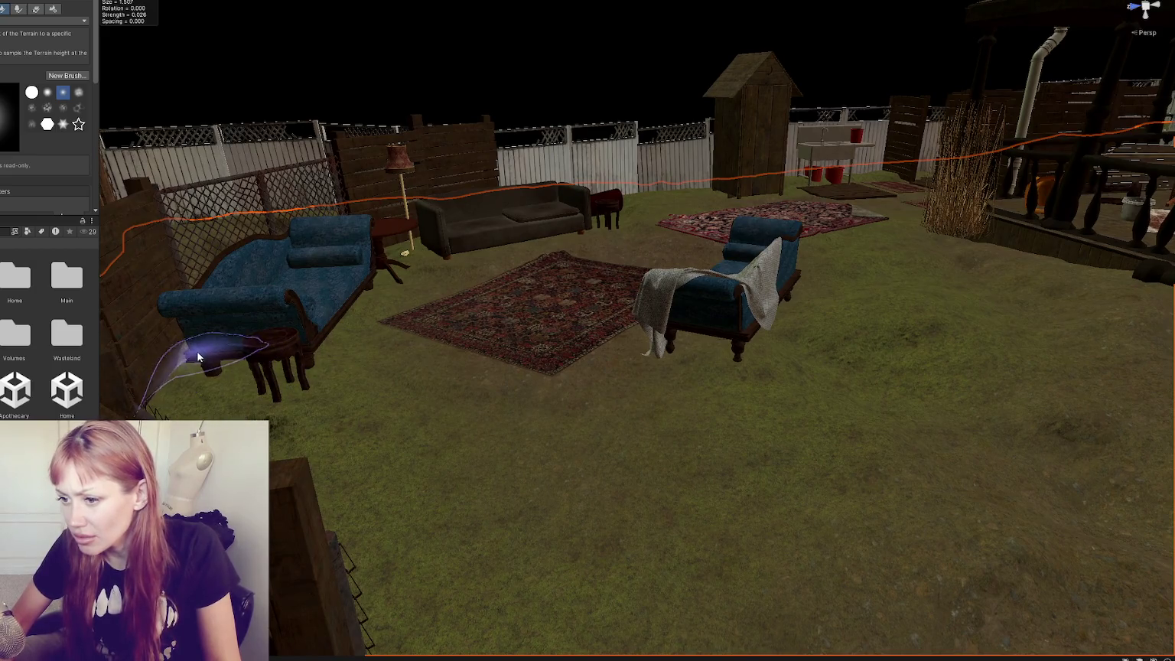
left_click_drag(245, 319, 483, 495)
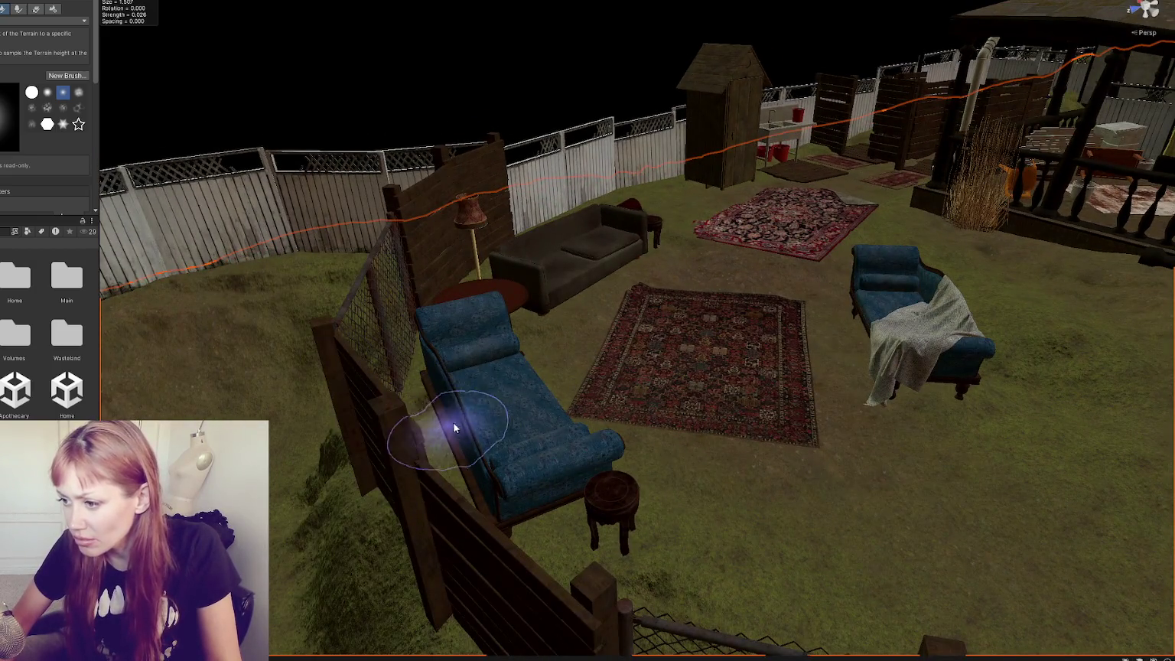
left_click_drag(541, 468, 599, 551)
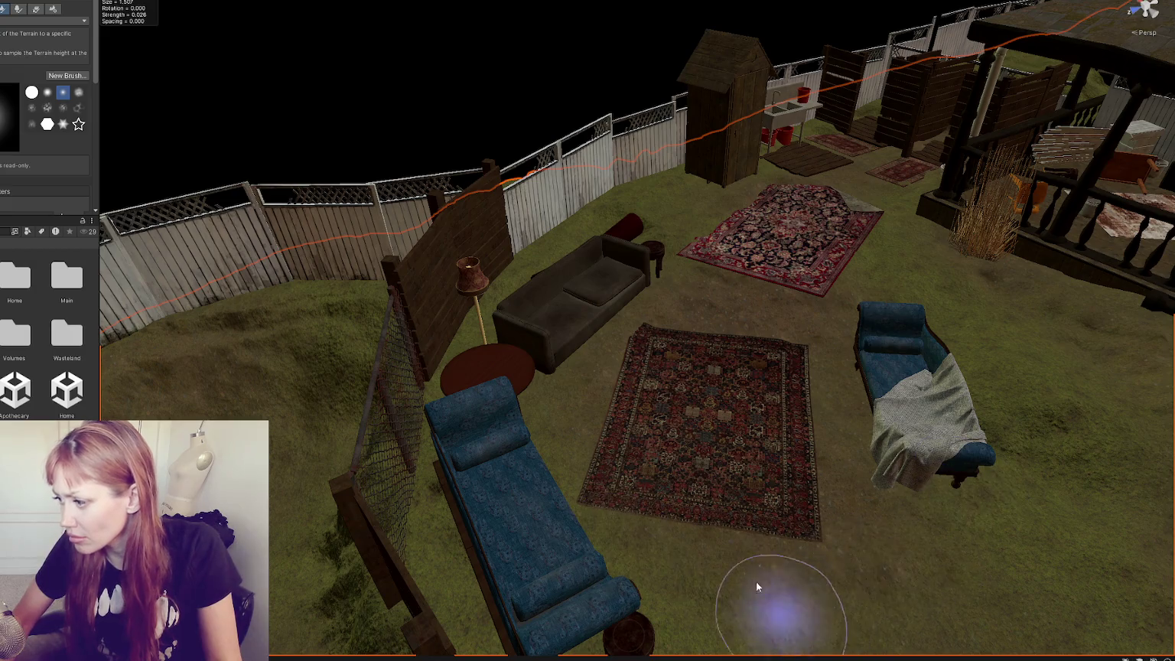
scroll(761, 589, "down", 3)
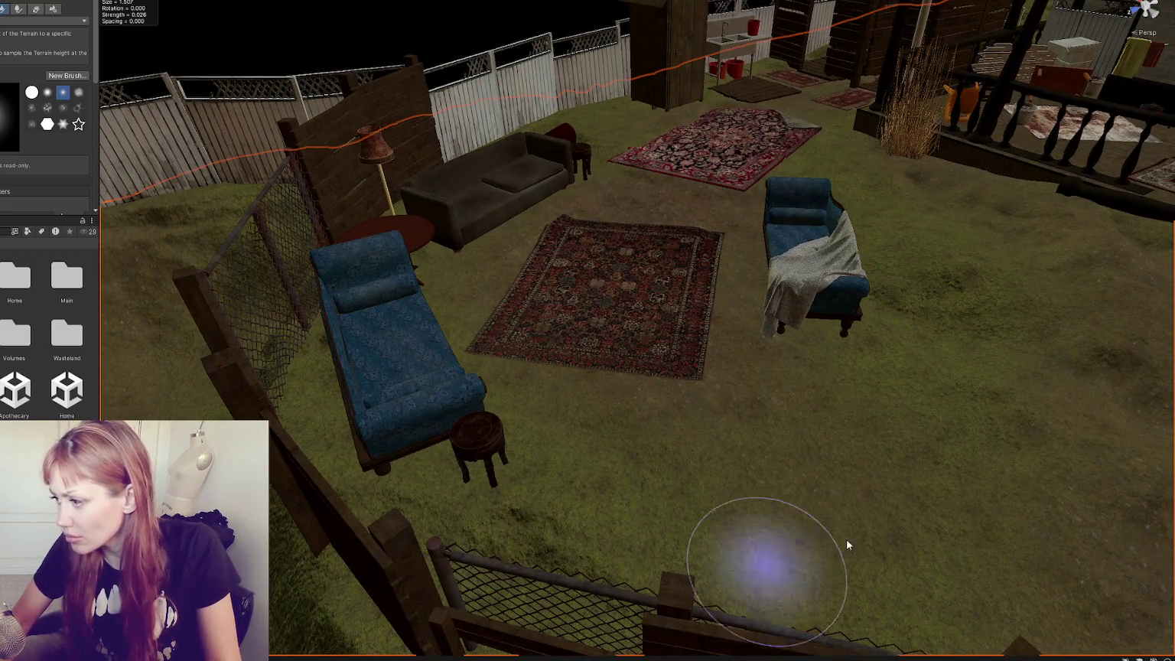
mouse_move(524, 562)
left_mouse_down()
mouse_move(557, 535)
mouse_move(648, 580)
left_mouse_up()
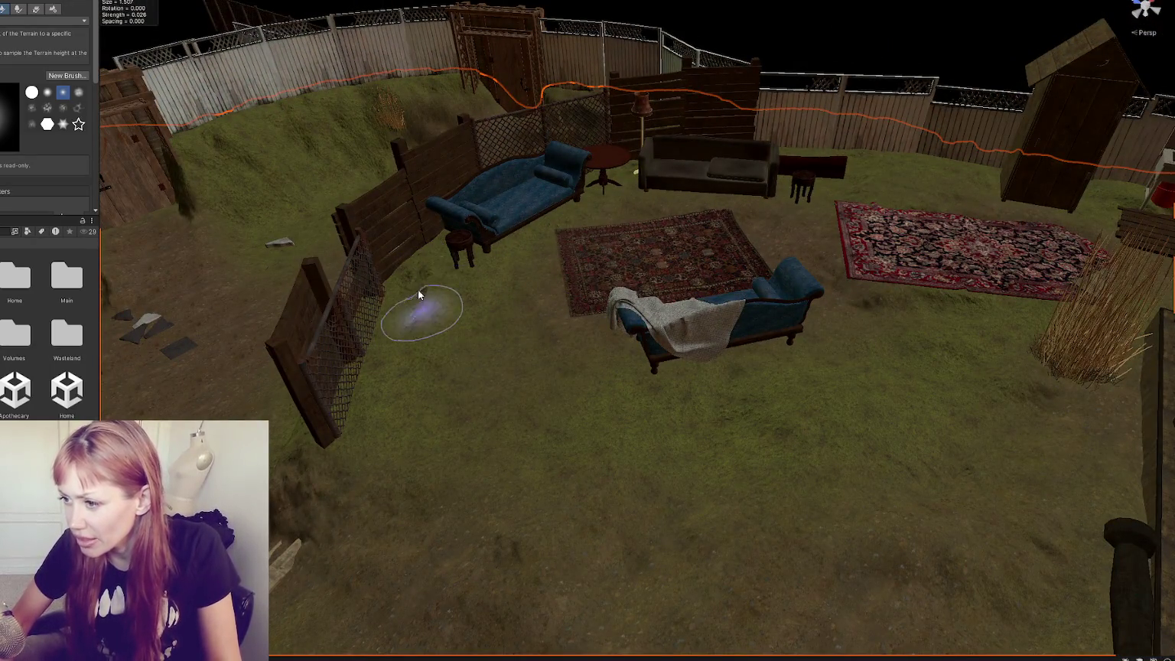
mouse_move(630, 538)
left_mouse_down()
mouse_move(834, 466)
mouse_move(1012, 448)
mouse_move(661, 451)
mouse_move(740, 387)
mouse_move(599, 370)
mouse_move(599, 292)
left_mouse_up()
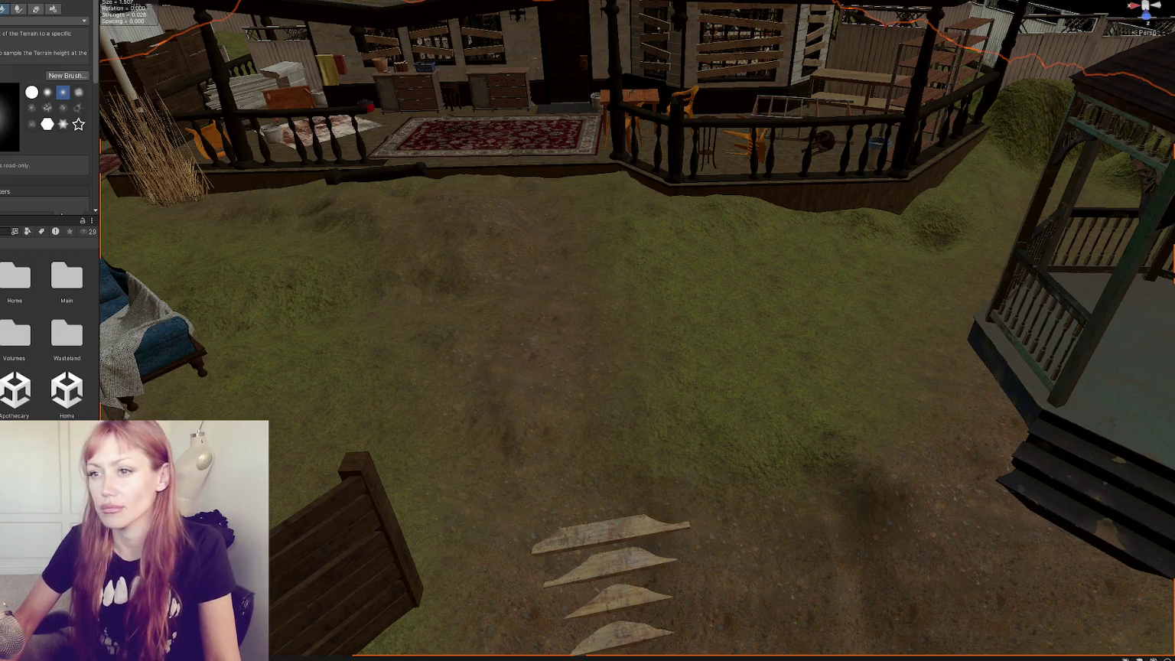
Choose a different terrain sculpting tool and select the lattice fence panel beside the shed.
left_click(46, 20)
left_click(7, 126)
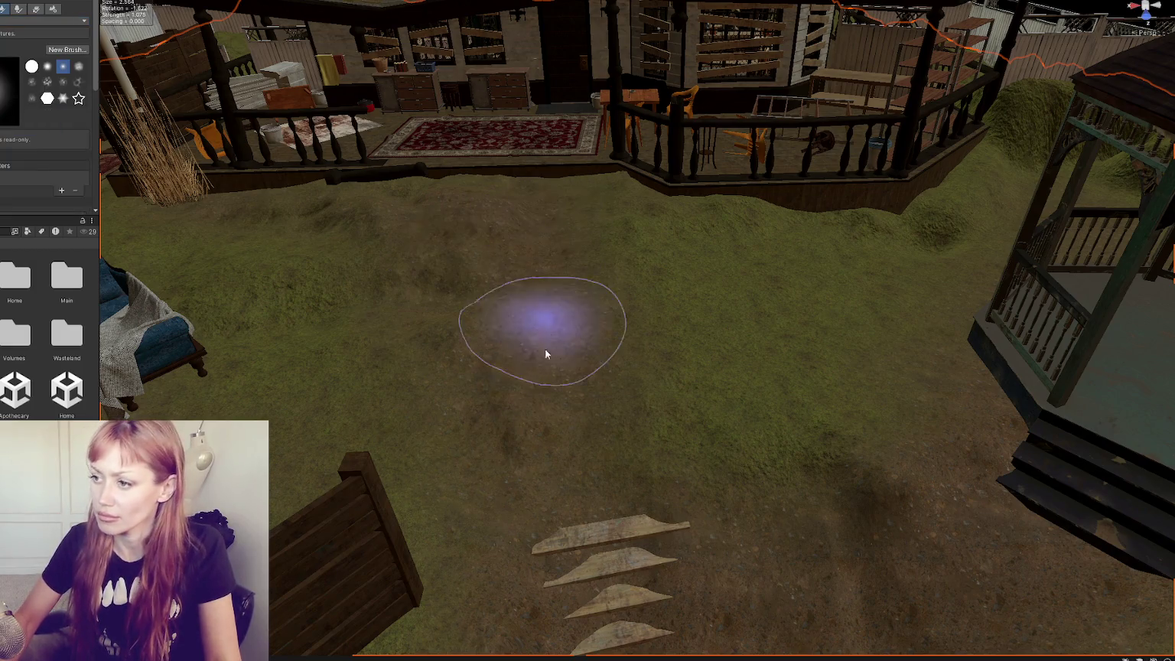
mouse_move(585, 436)
left_mouse_down()
mouse_move(643, 310)
mouse_move(813, 289)
mouse_move(551, 310)
mouse_move(633, 270)
left_mouse_up()
left_click(412, 222)
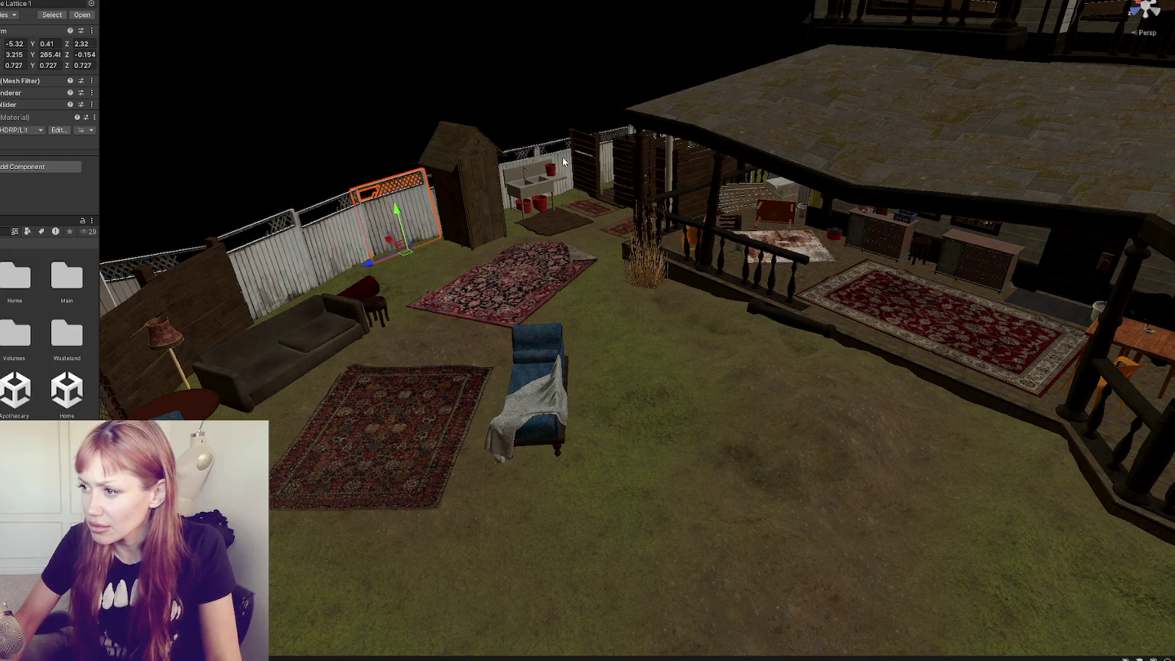
Raise the shed-side lattice panel slightly, lower Lattice 1 onto the ground, then deselect.
mouse_move(518, 164)
left_mouse_down()
mouse_move(594, 271)
mouse_move(728, 280)
left_mouse_up()
left_click(593, 269)
left_click(590, 278)
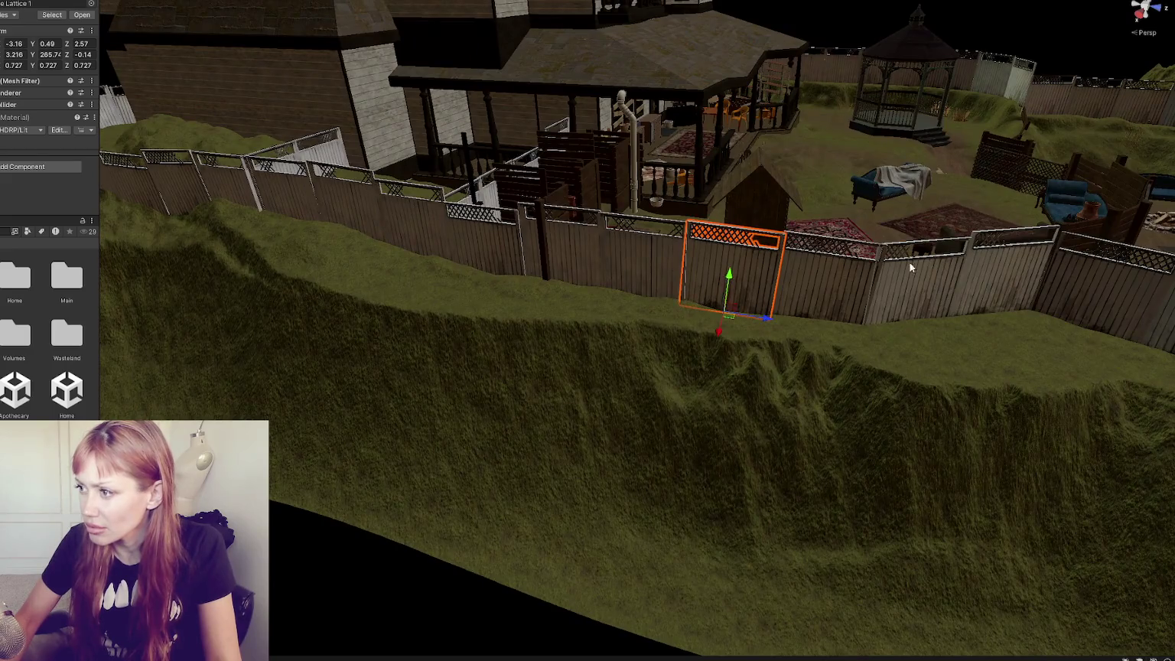
left_click_drag(871, 265, 630, 256)
left_click(100, 357)
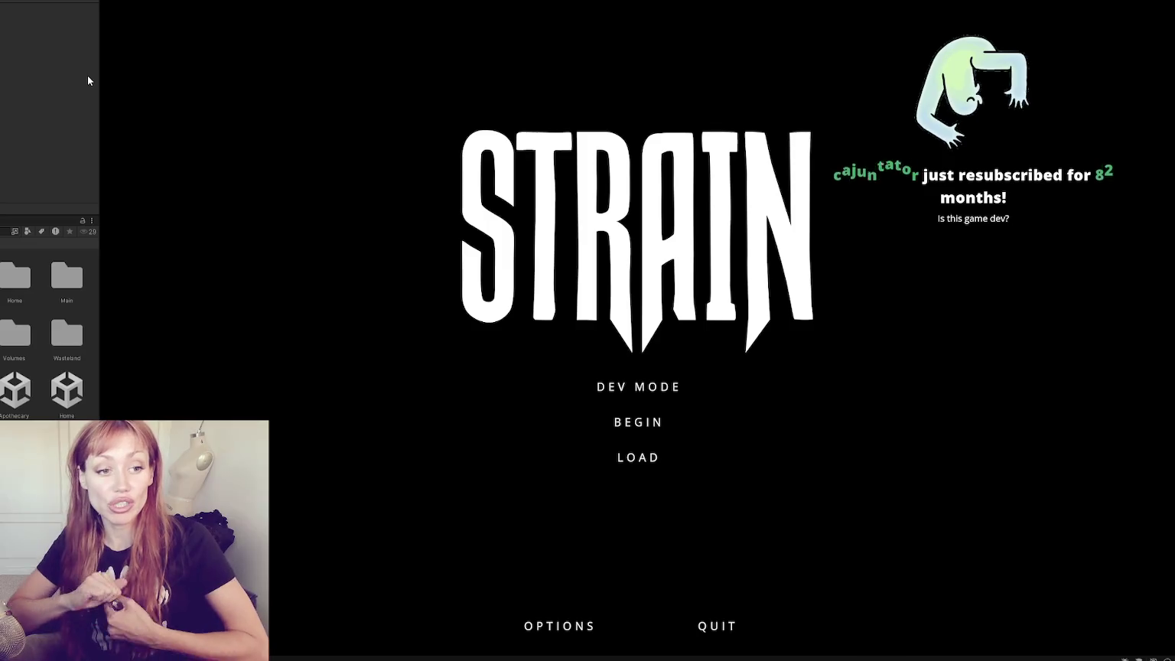
Choose DEV MODE on the STRAIN title menu to load into the fenced yard.
left_click(625, 384)
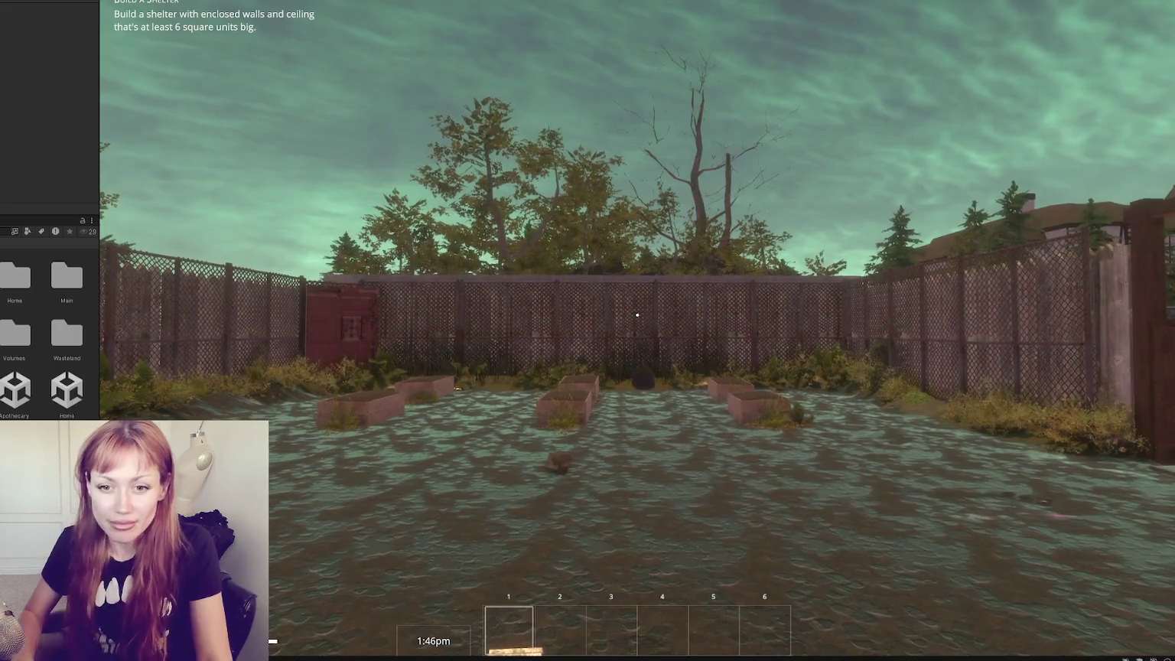
Walk through the red door and follow the dirt path toward the chain-link gate.
key("w")
key("w")
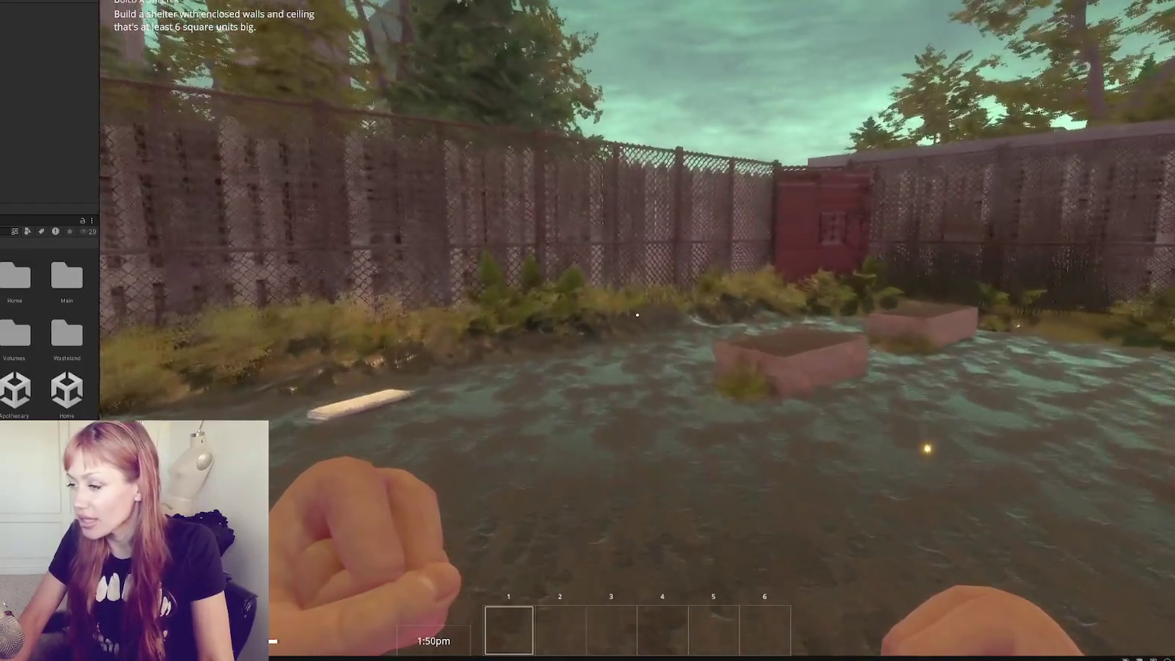
key("w")
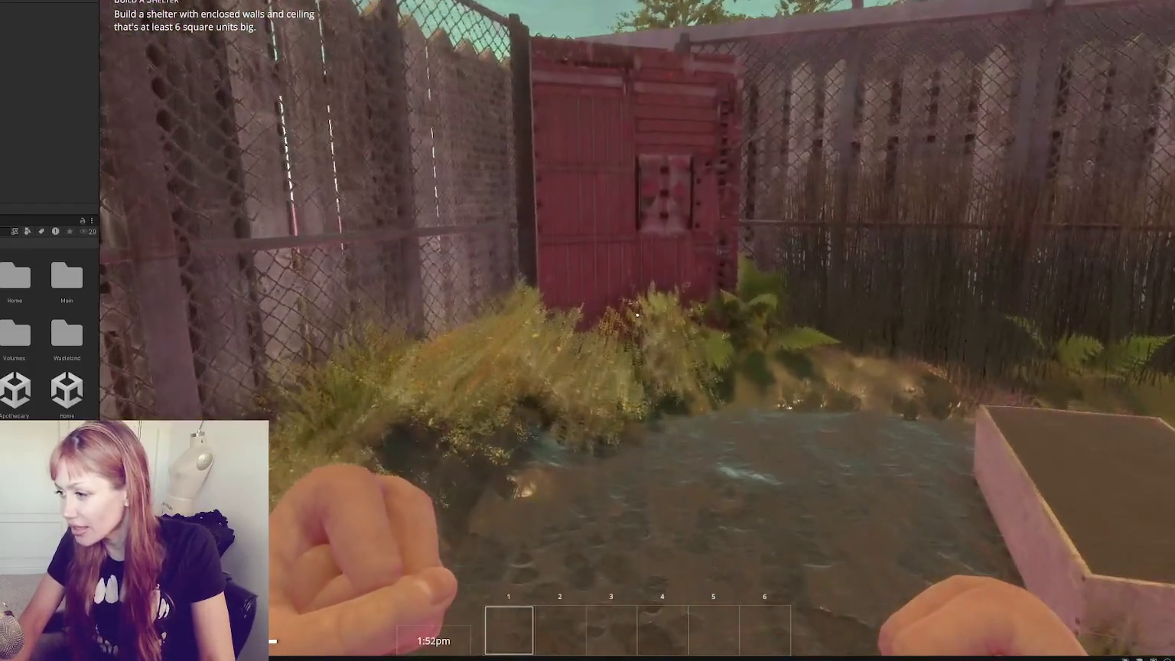
key("w")
key("e")
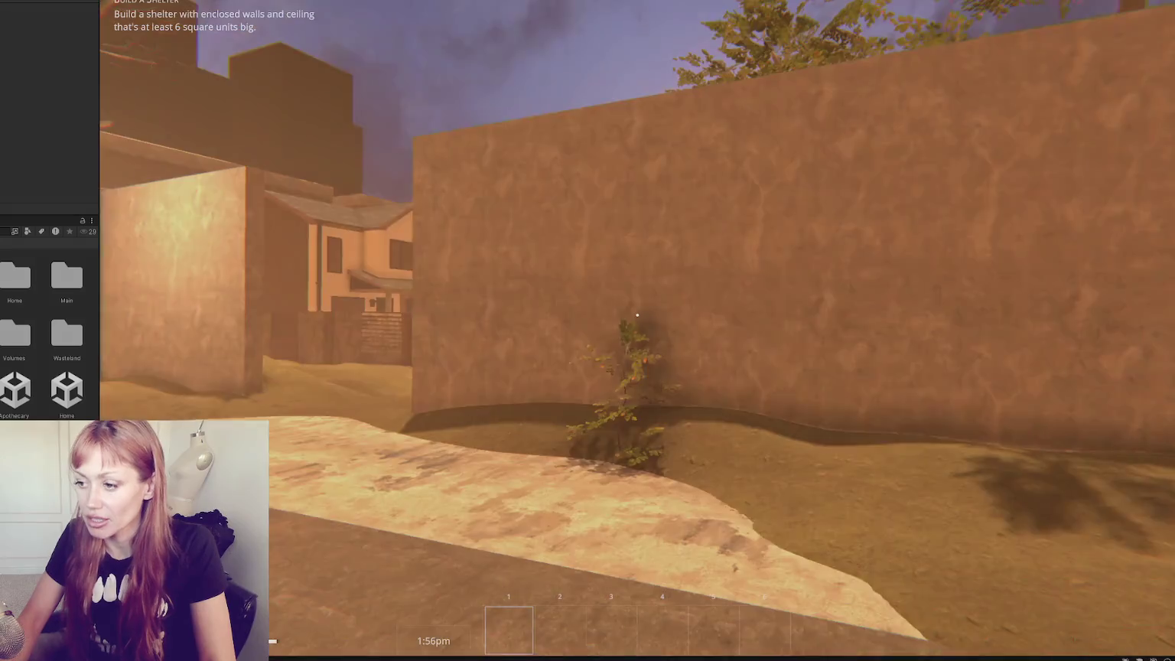
key("w")
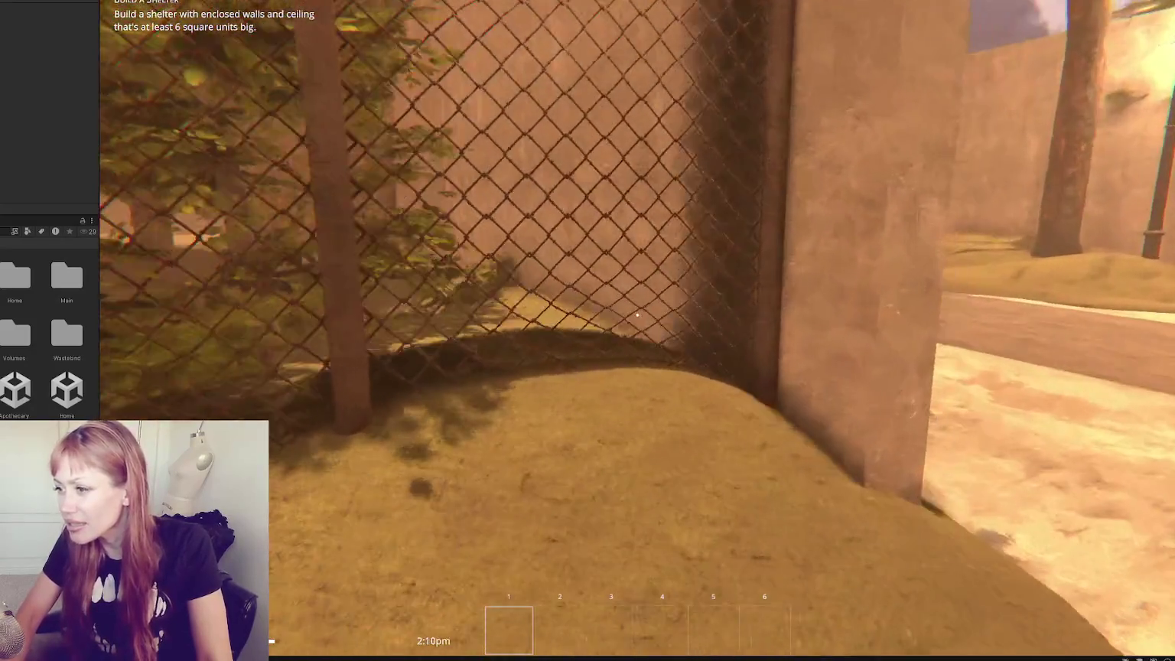
mouse_move(637, 313)
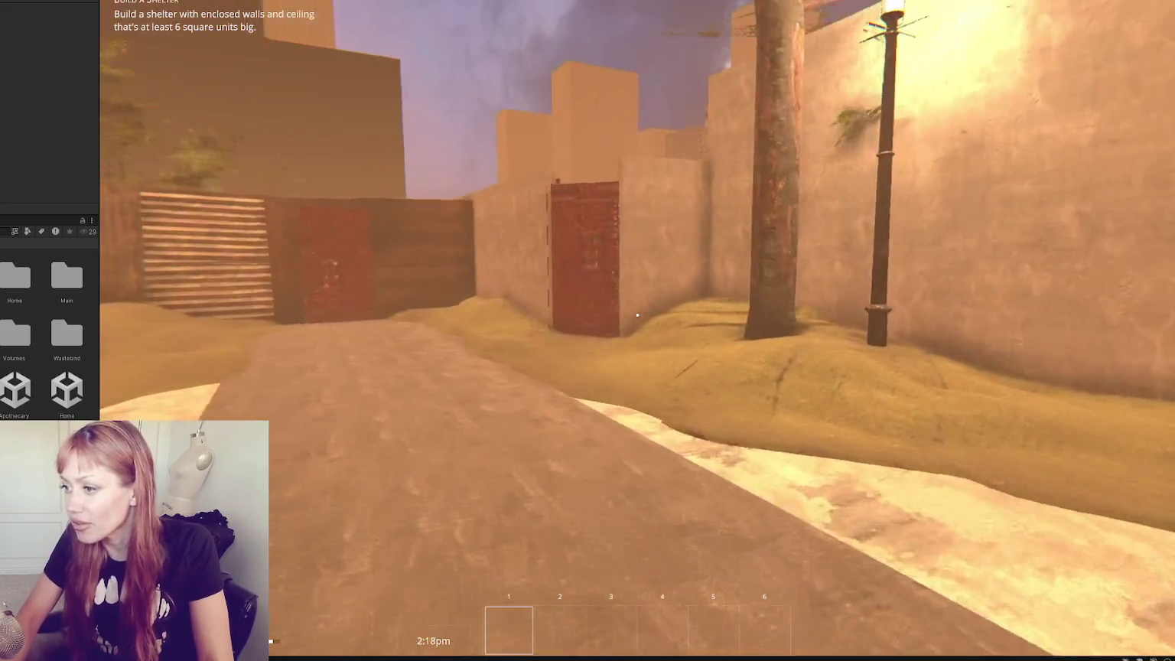
key("w")
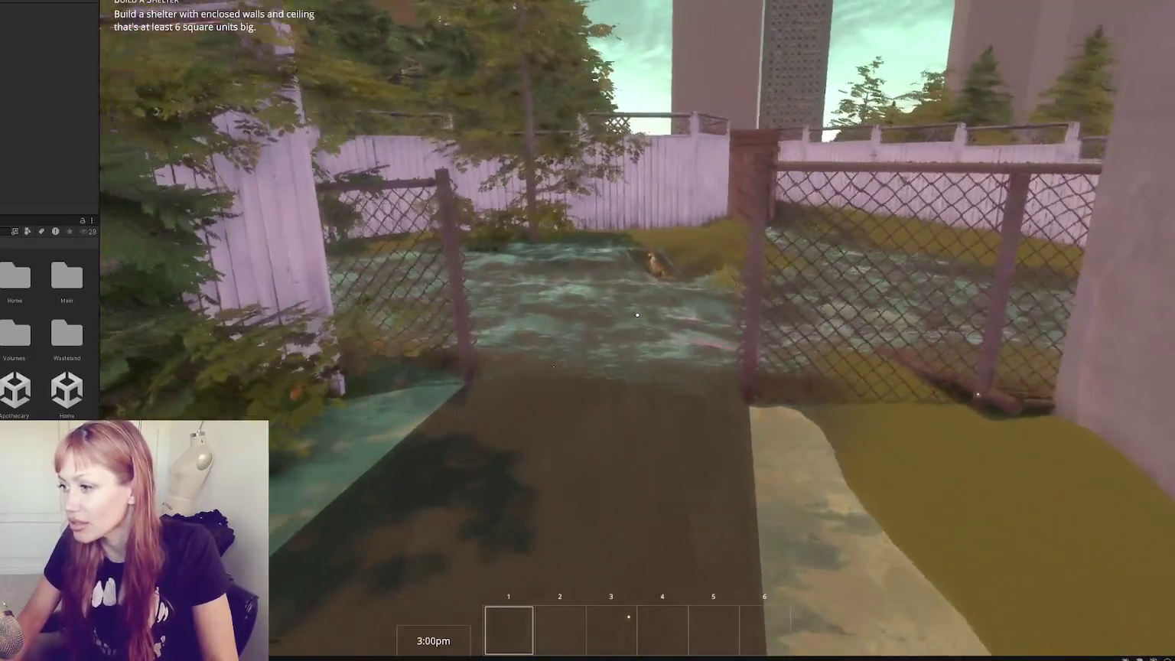
Walk through the chain-link gate into the apothecary, pick up the white cube and put it away.
key("w")
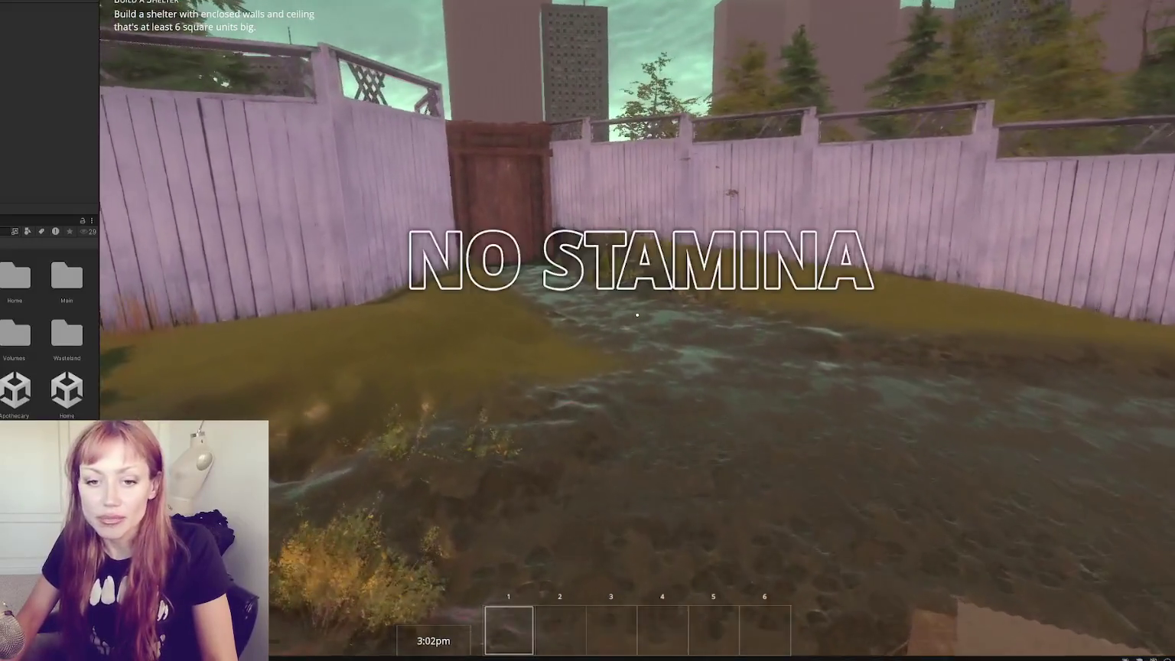
key("w")
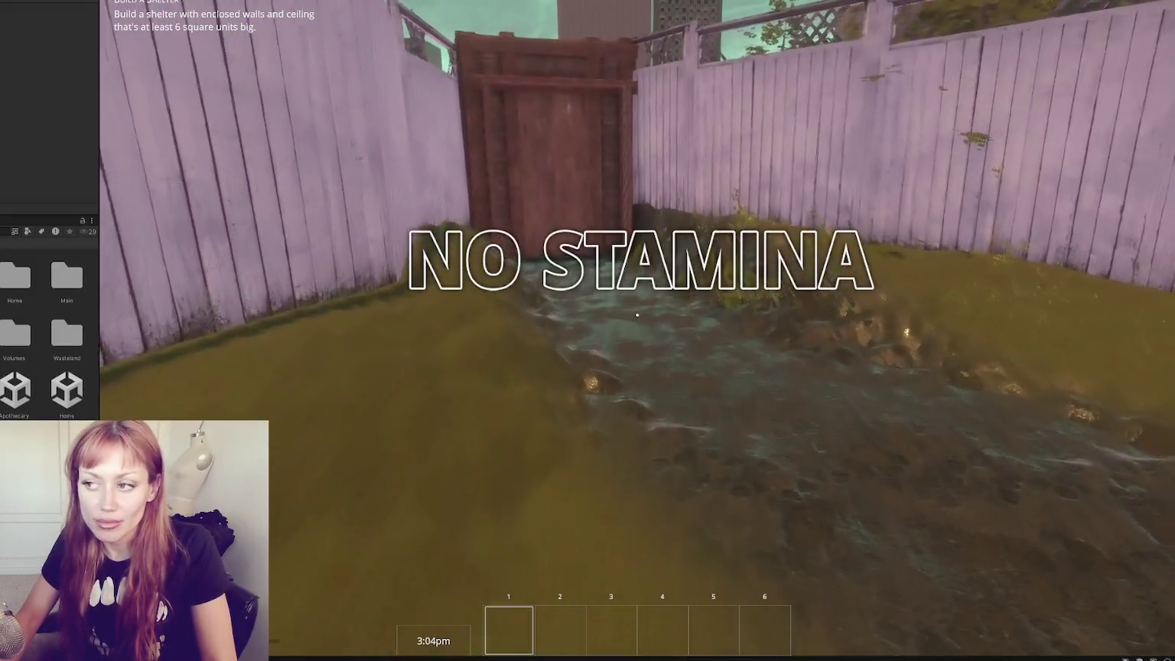
key("w")
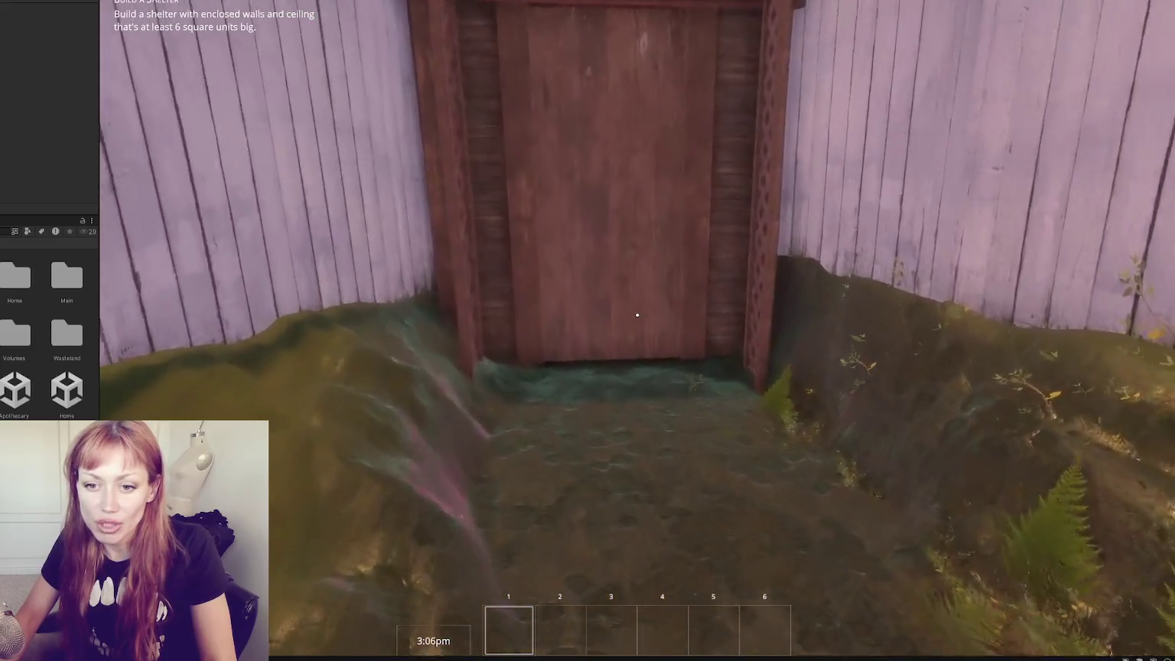
key("w")
key("e")
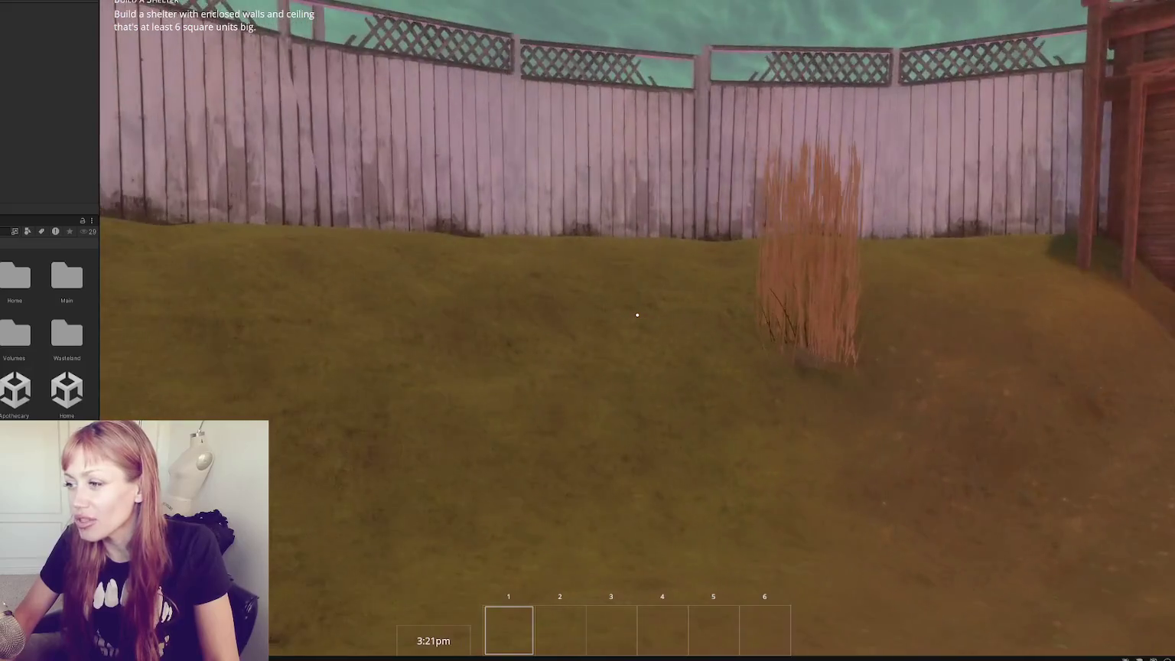
left_click(637, 313)
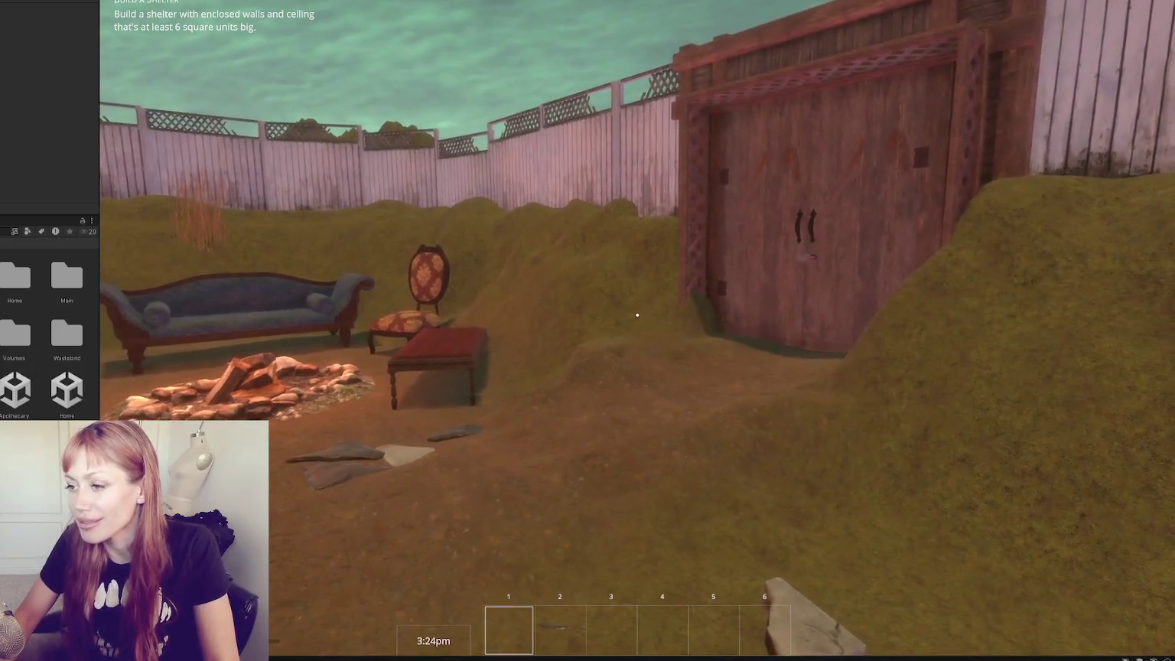
left_click(638, 315)
Walk past the steps, couch, rug and porch to the back fence, then stop Play mode.
key("w")
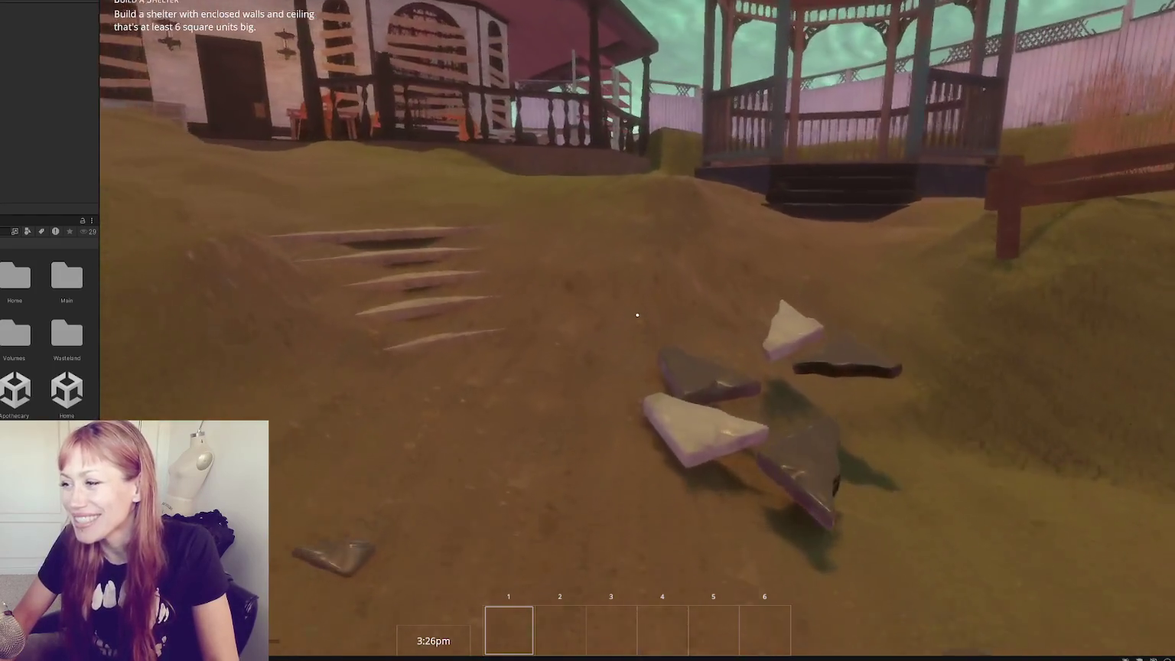
key("w")
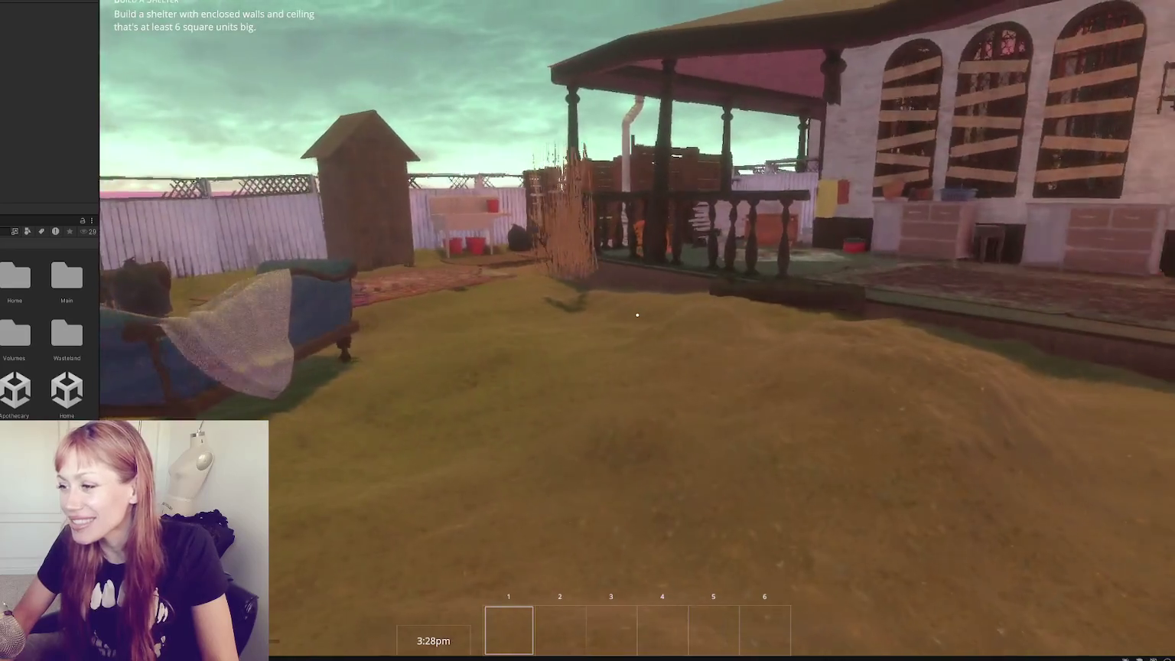
key("w")
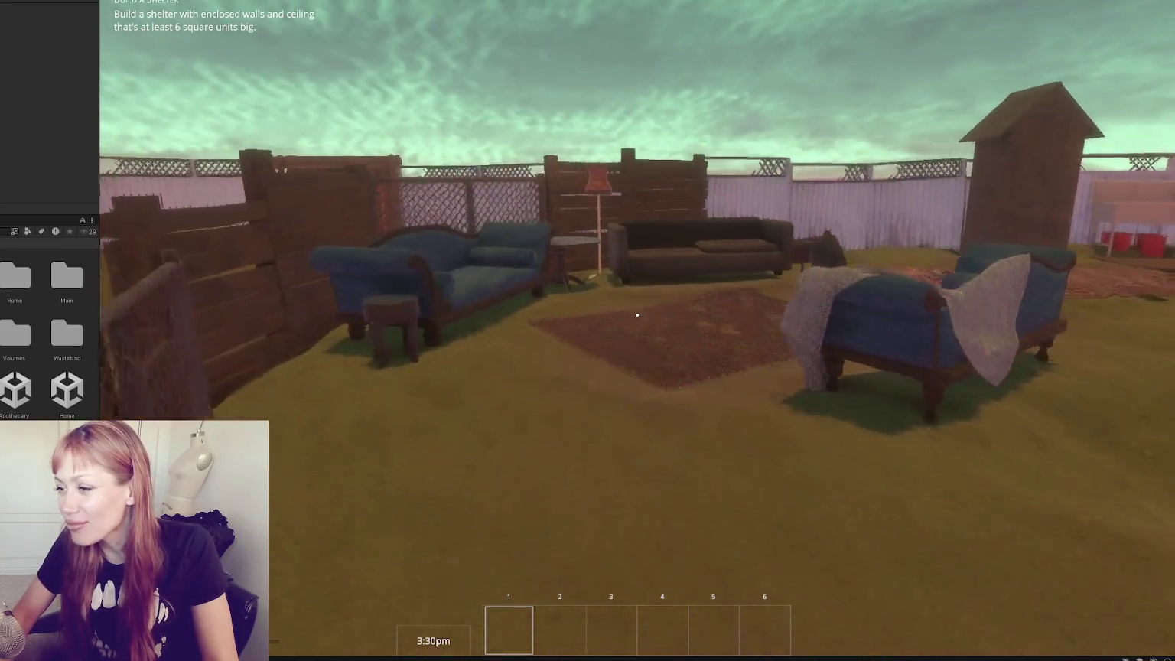
key("w")
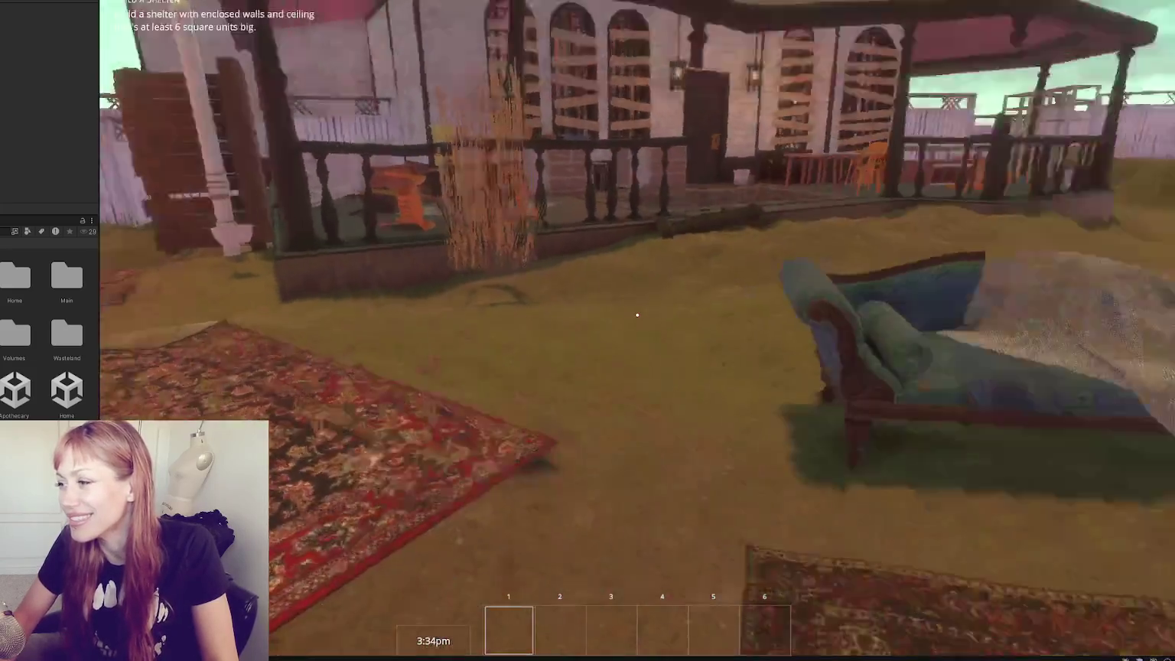
key("w")
key("w")
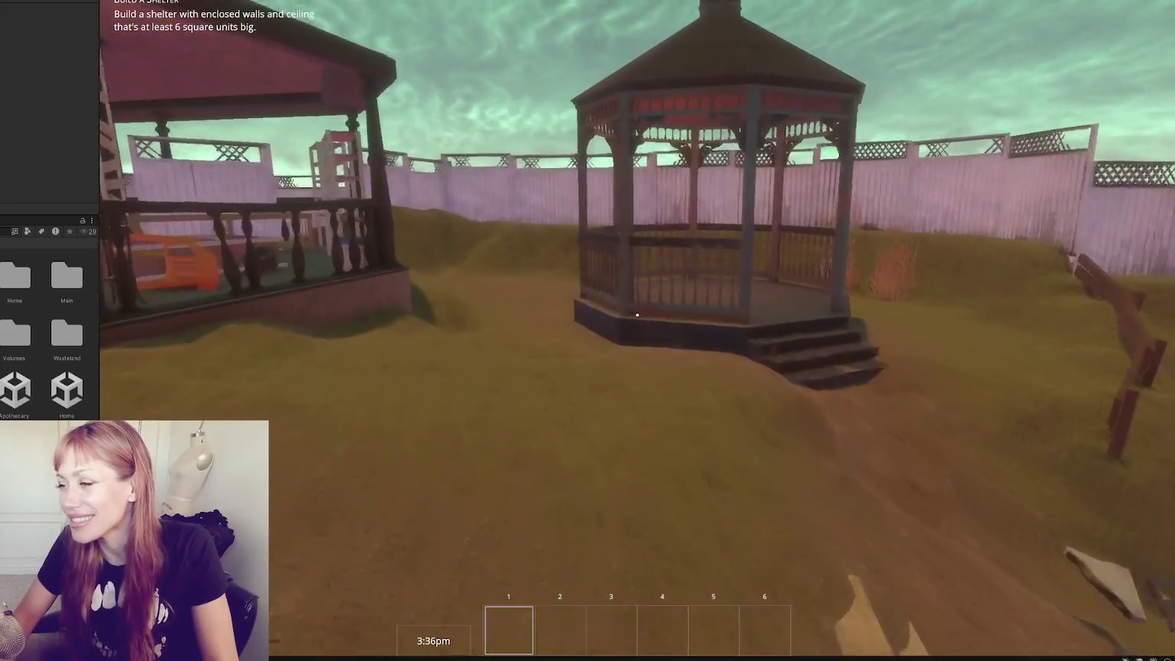
key("w")
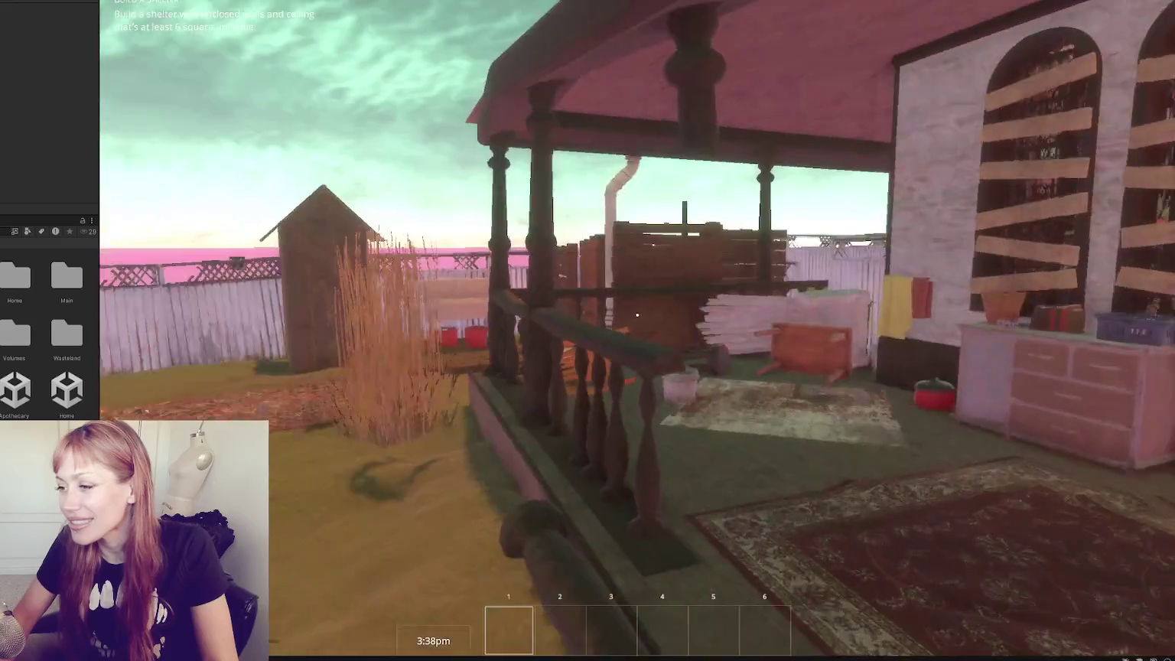
key("w")
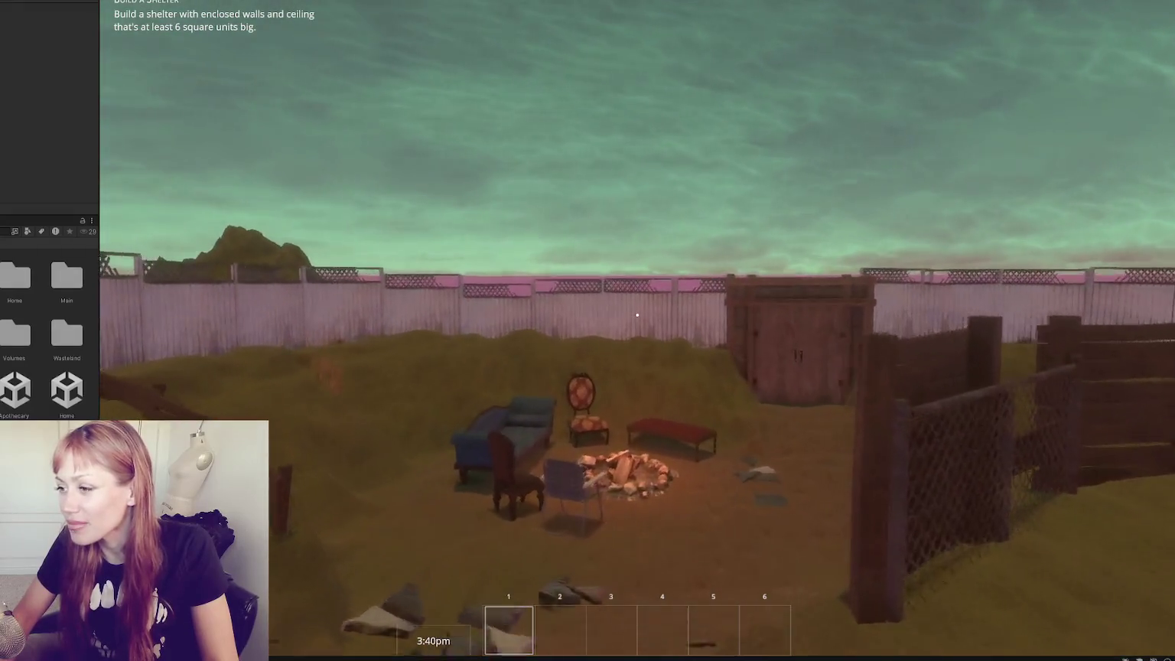
key("w")
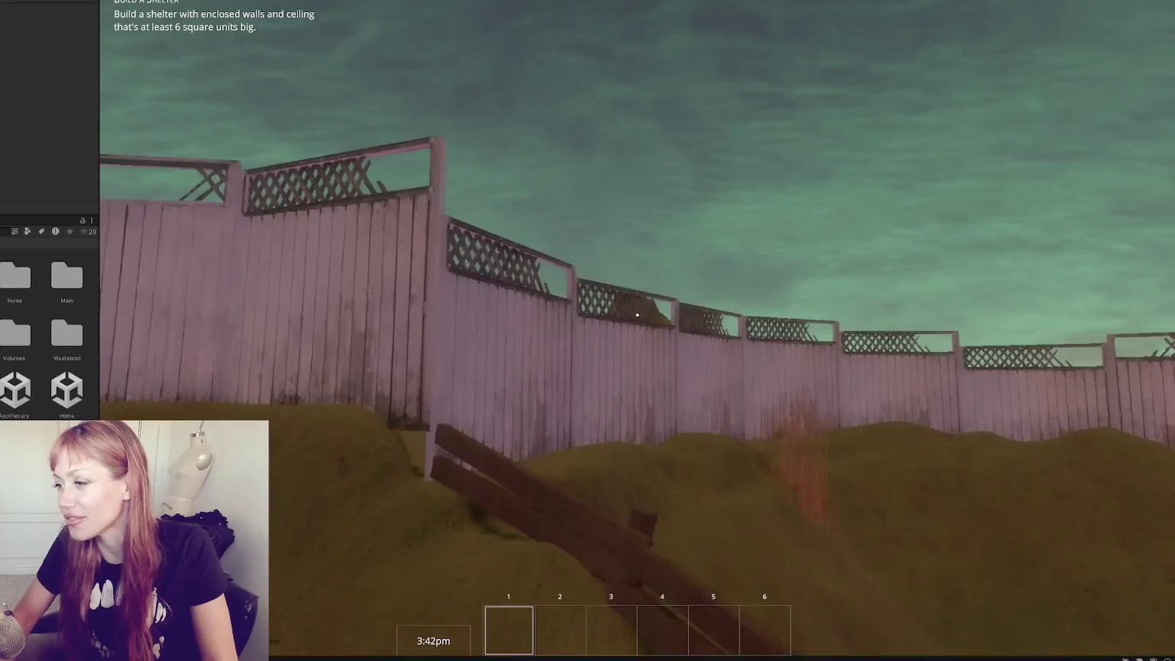
key("w")
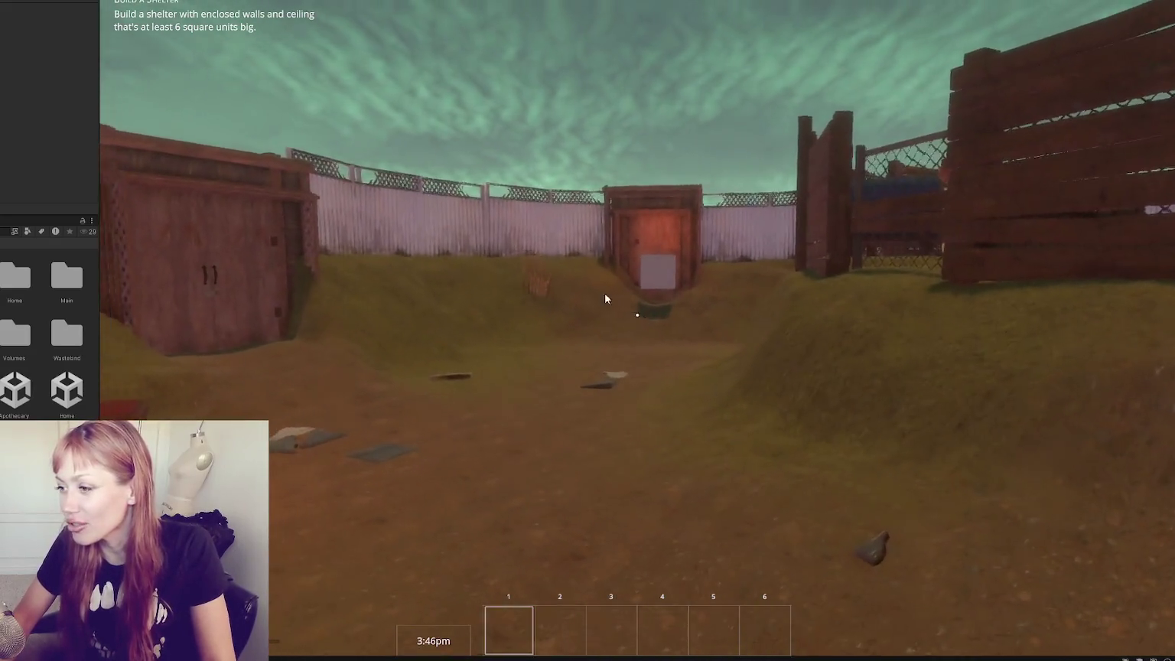
key("ctrl+p")
scroll(438, 375, "down", 10)
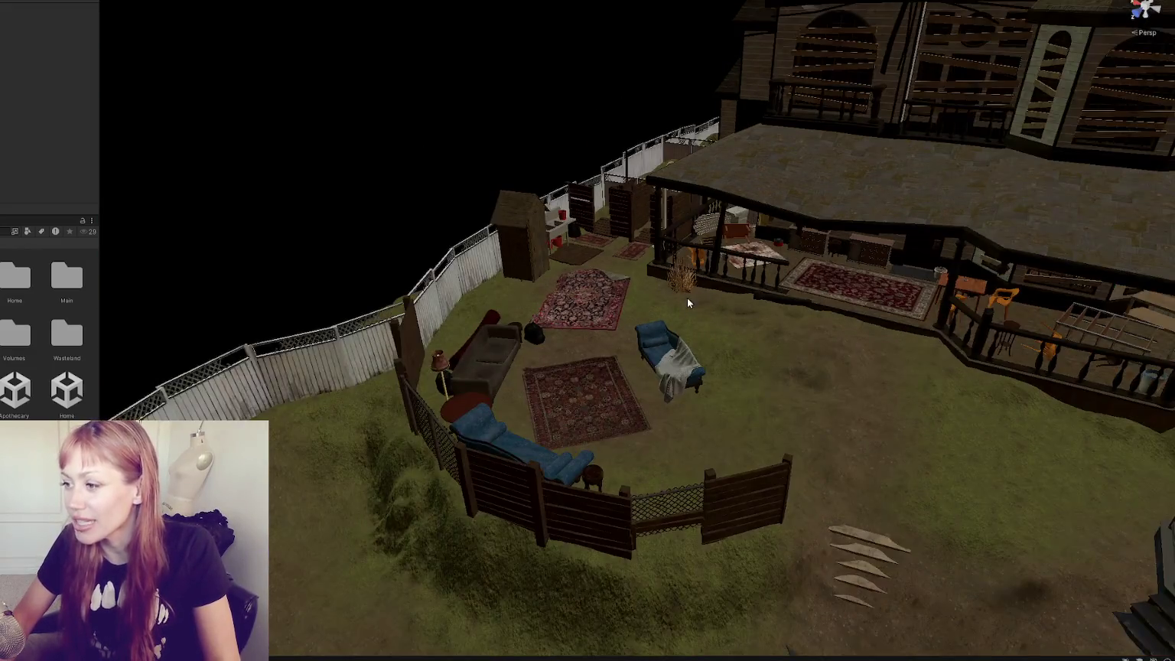
Fly the Scene view to the lattice gate and select the fence piece on the right.
mouse_move(515, 362)
left_mouse_down()
mouse_move(434, 342)
mouse_move(552, 282)
left_mouse_up()
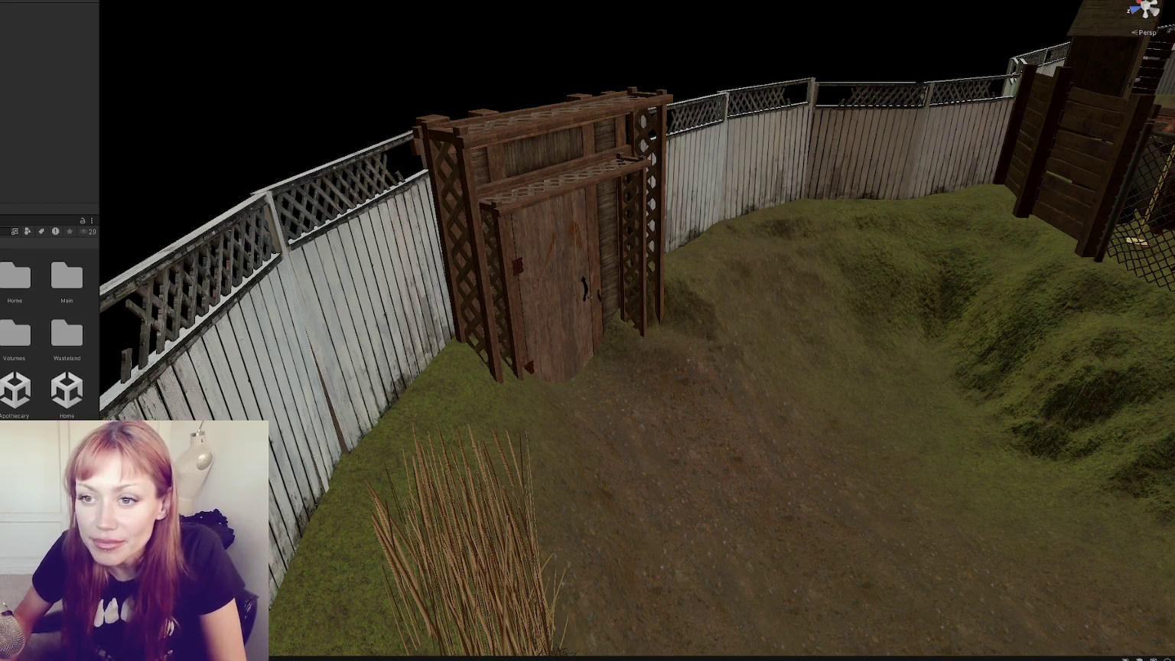
left_click(1151, 191)
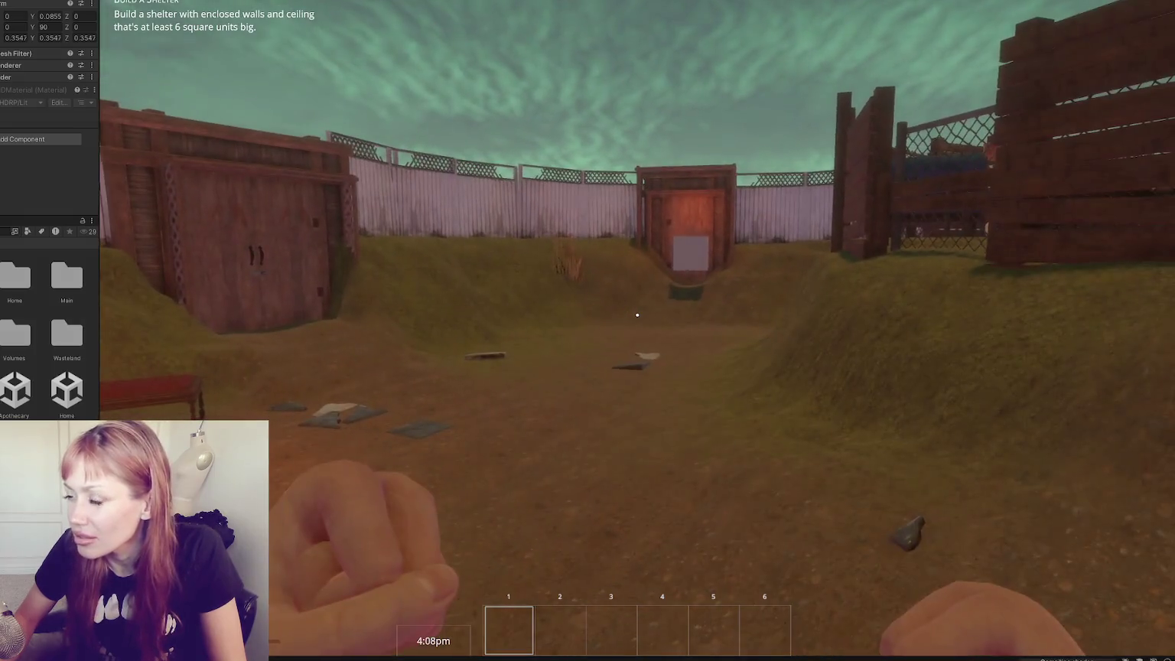
Resume the game, walk up to the shed door, then back away from it.
key("Escape")
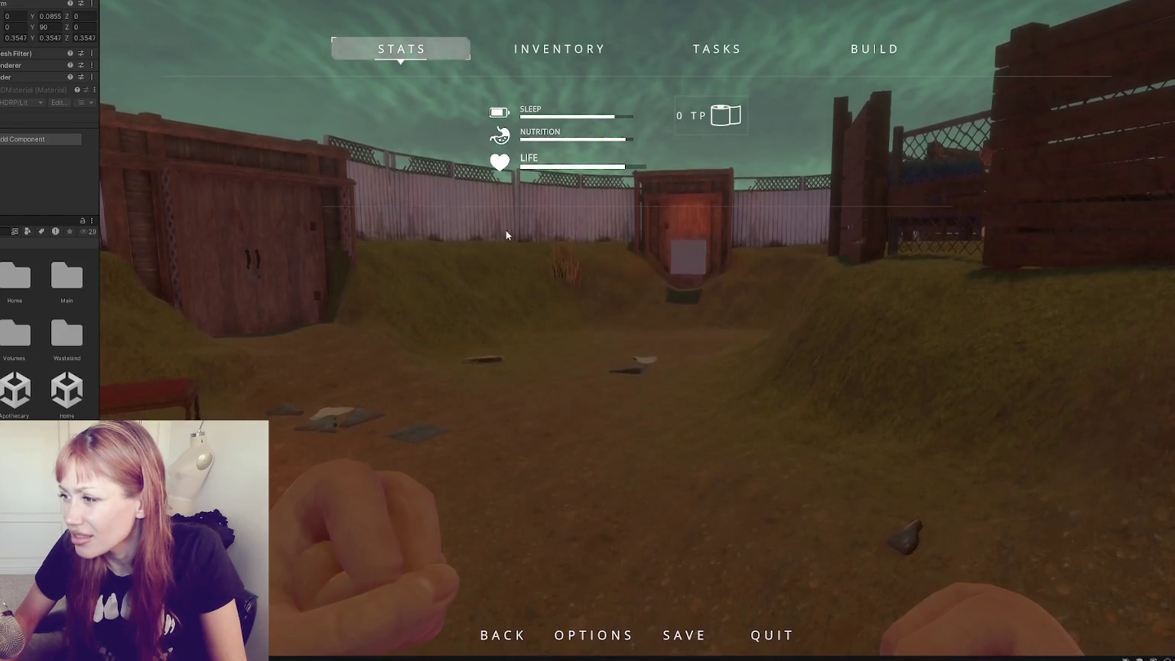
key("Escape")
key("w")
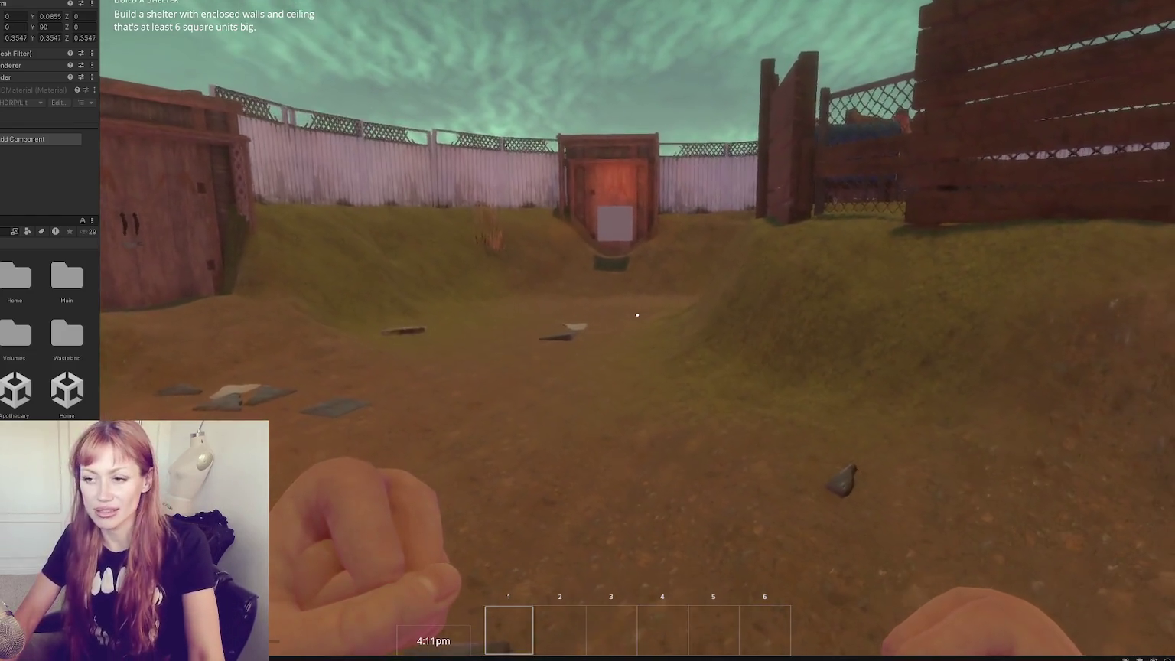
key("w")
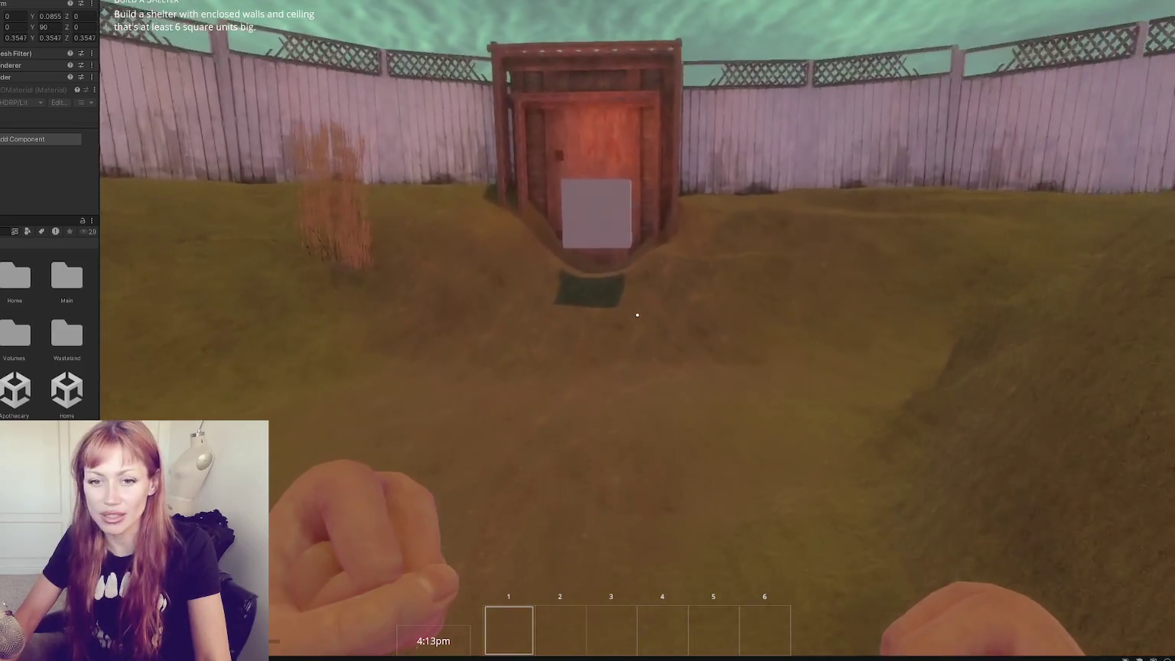
key("w")
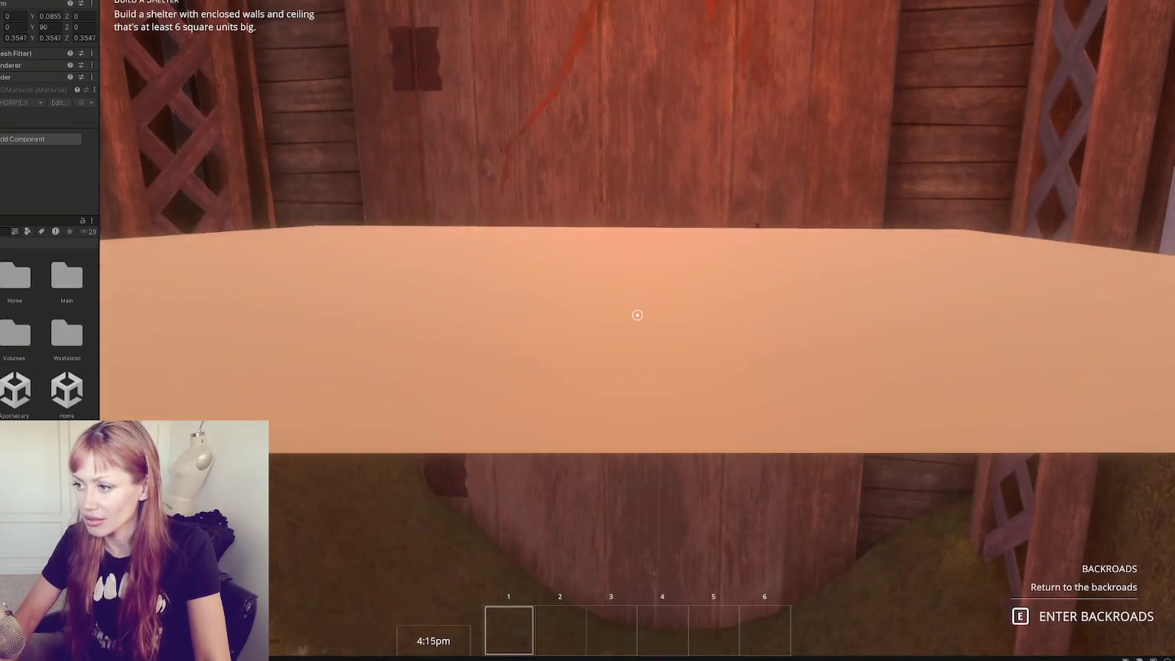
key("s")
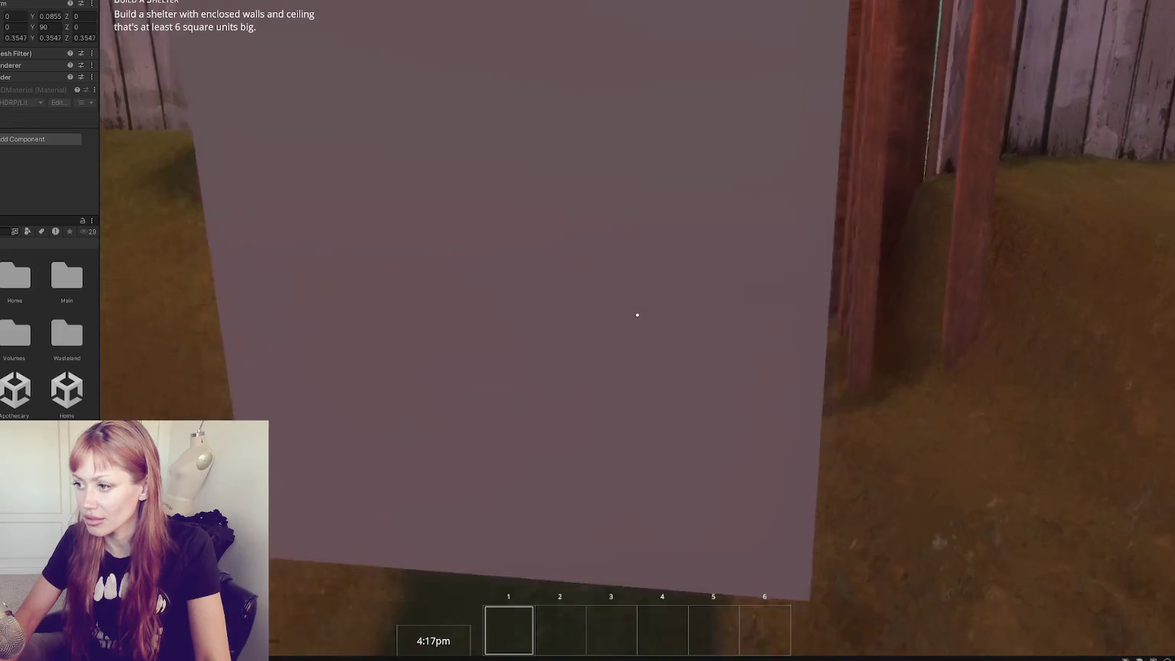
key("Escape")
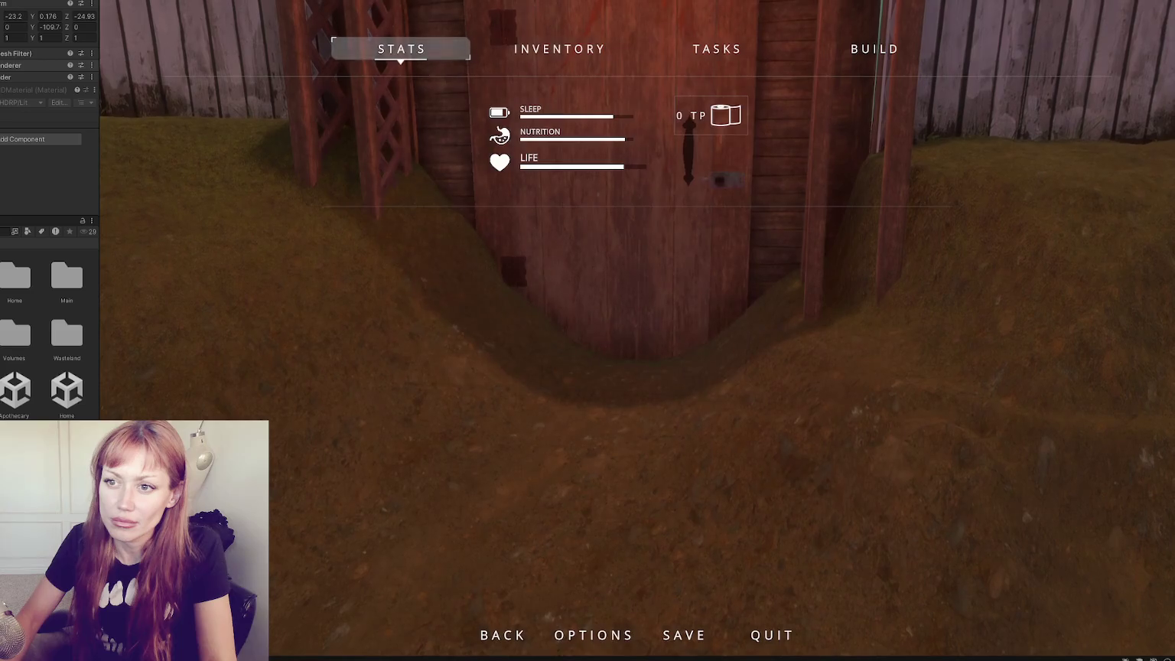
key("Escape")
key("s")
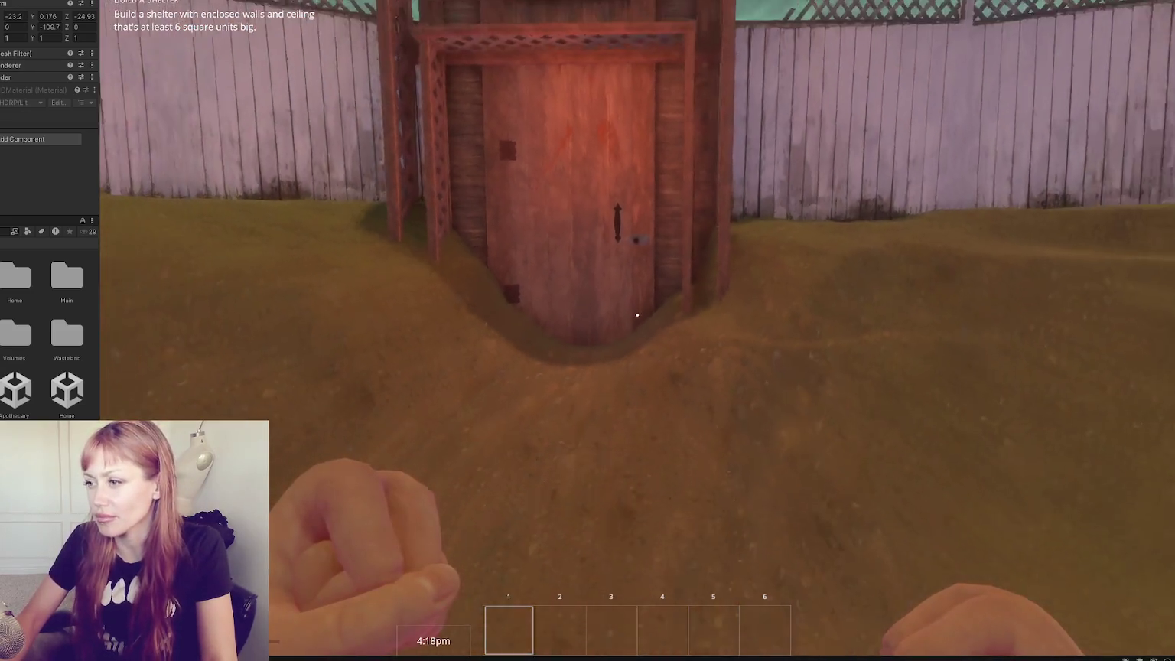
key("s")
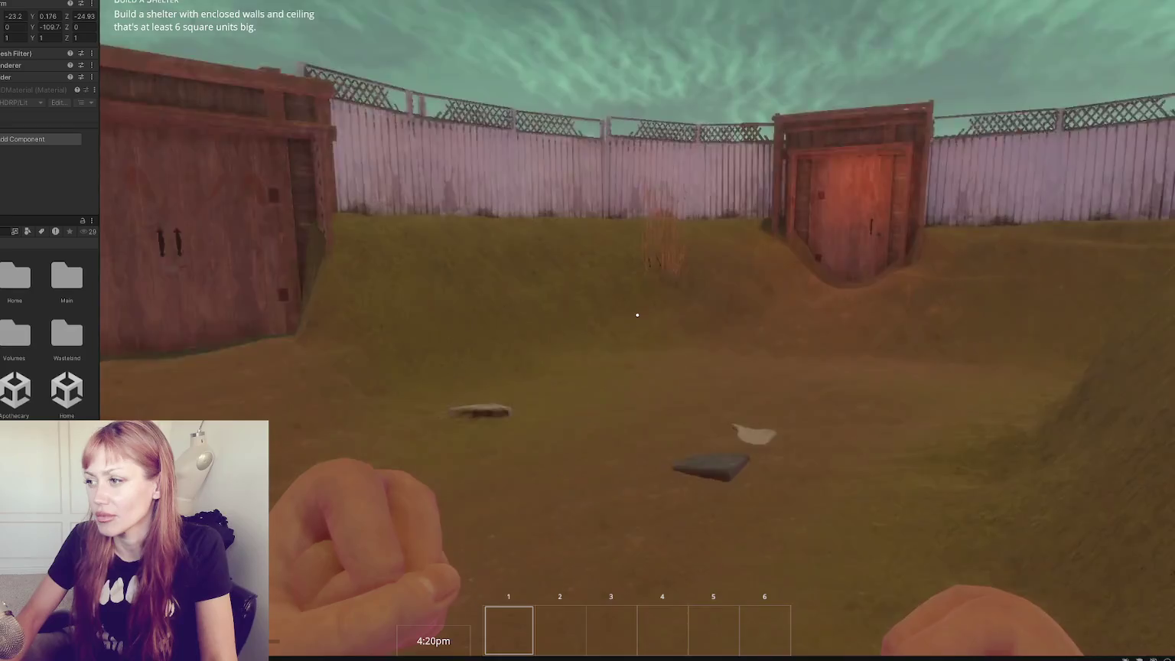
Walk past the sofas, fire pit and wooden enclosure toward the porch, then stop play mode.
key("w")
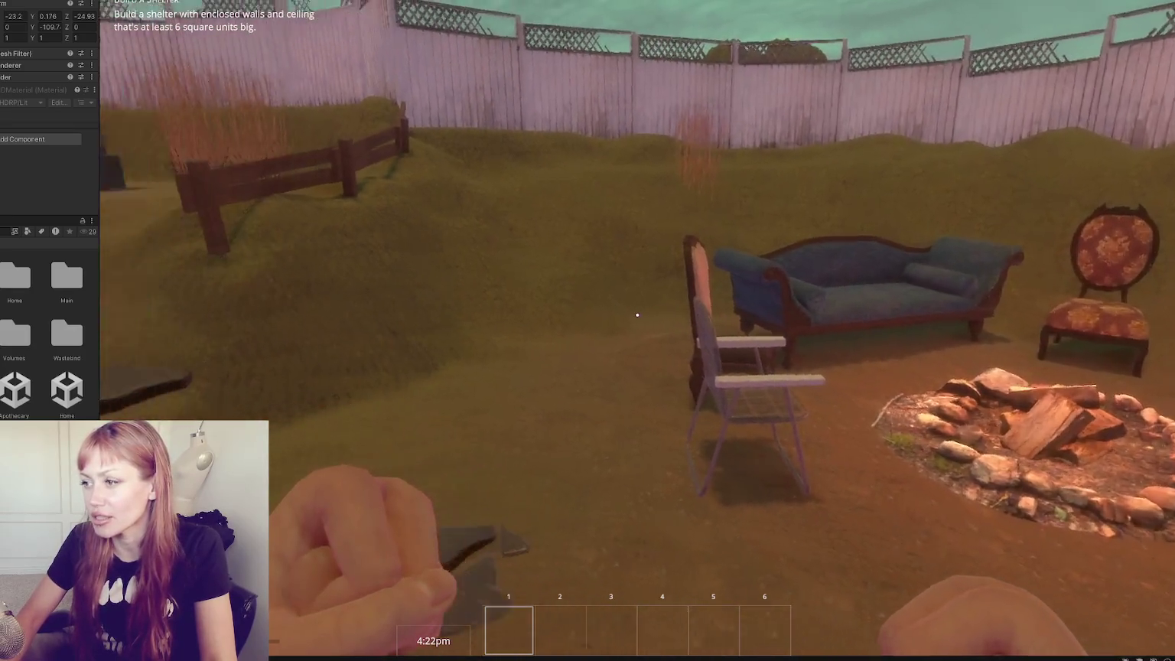
key("w")
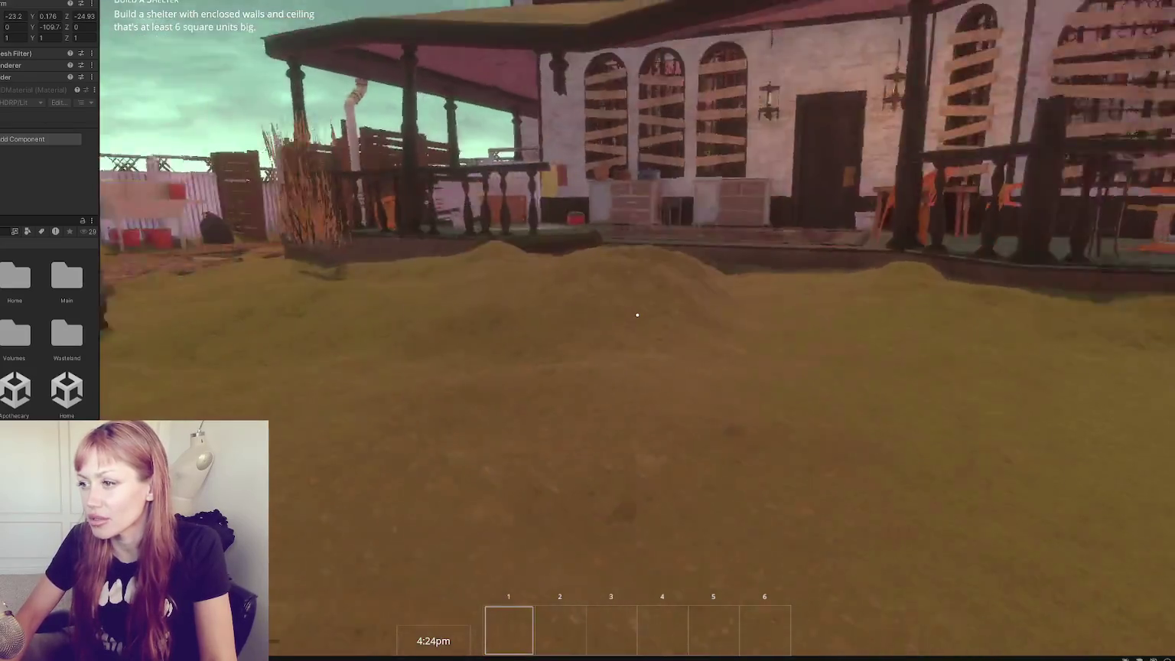
key("w")
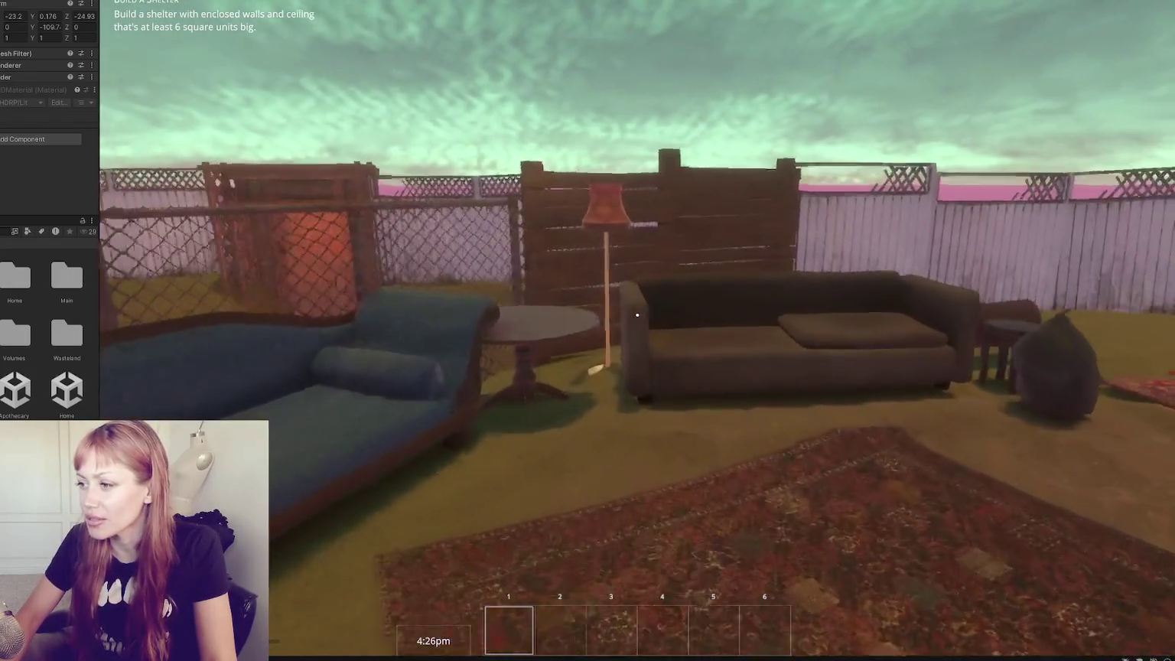
key("w")
key("w")
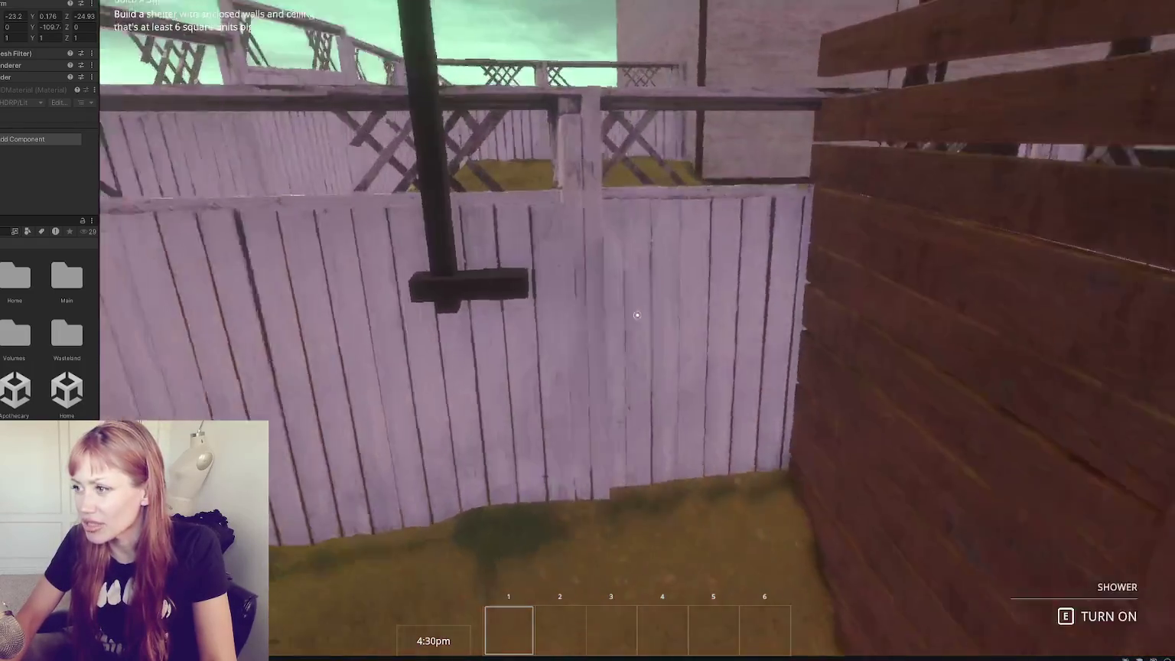
key("w")
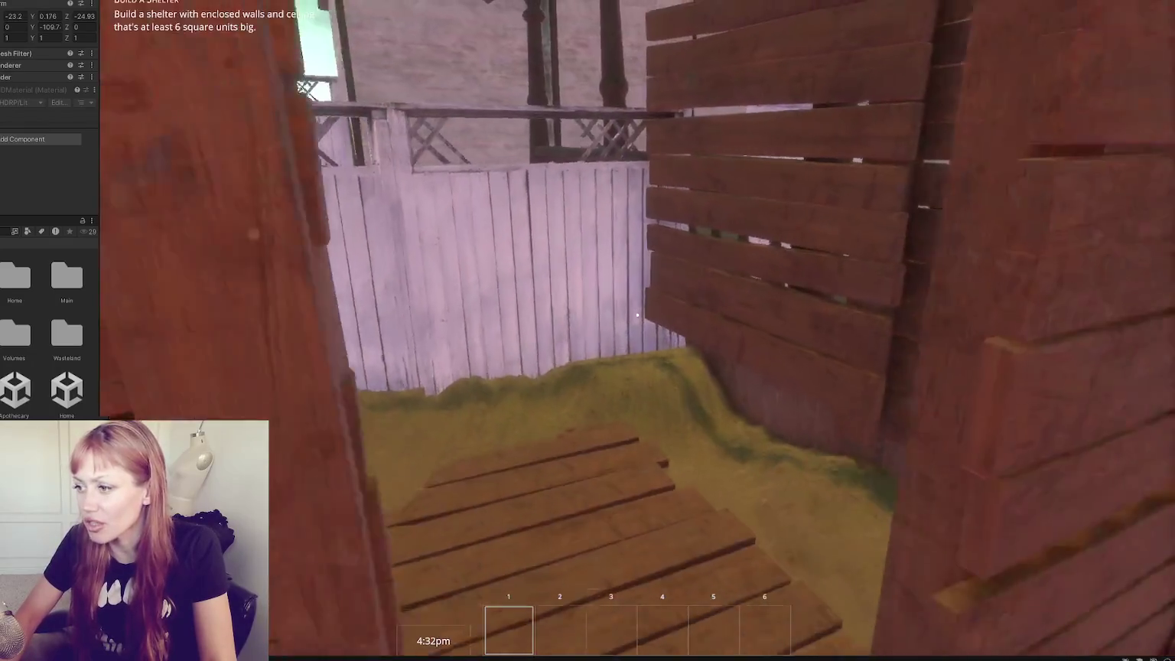
key("w")
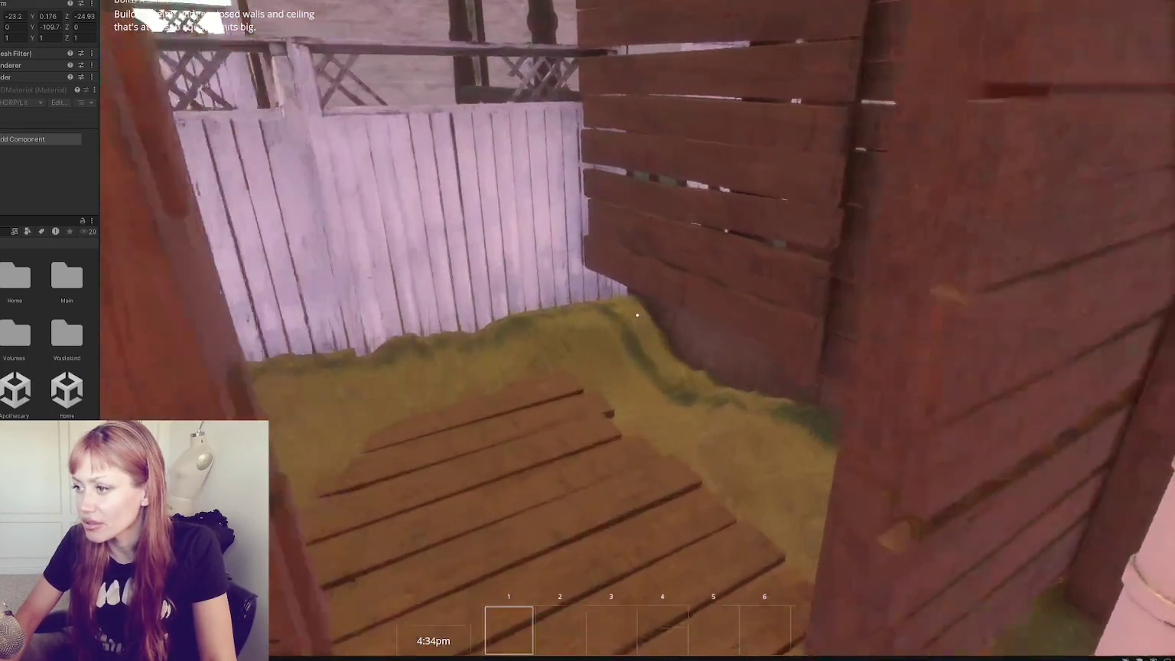
key("w")
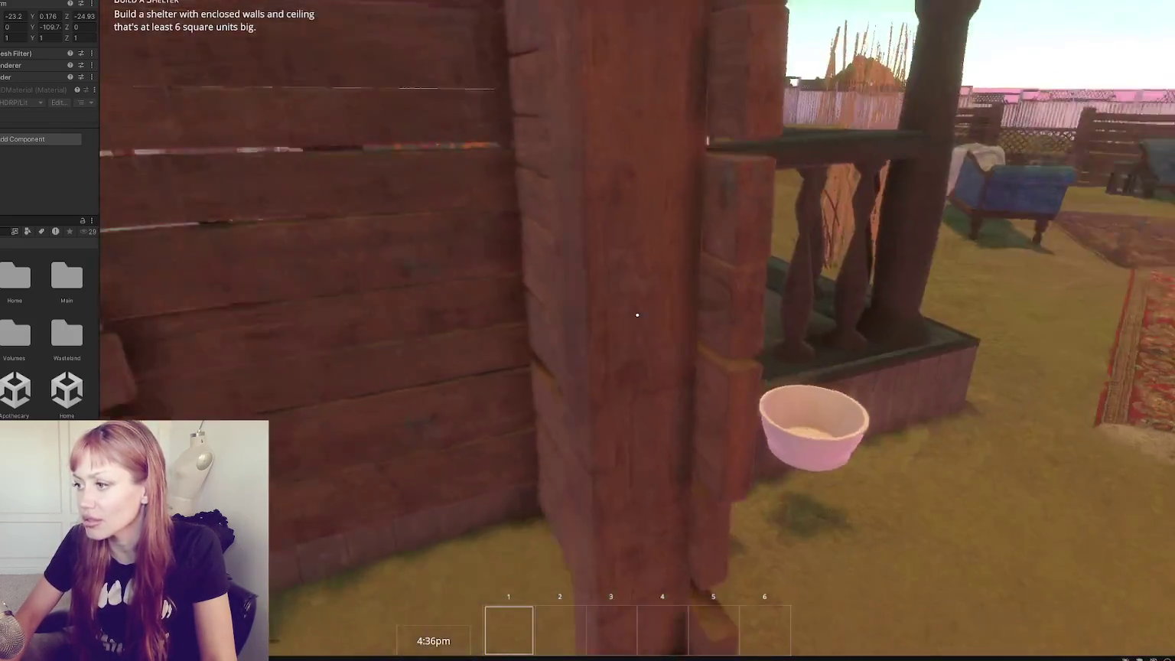
key("w")
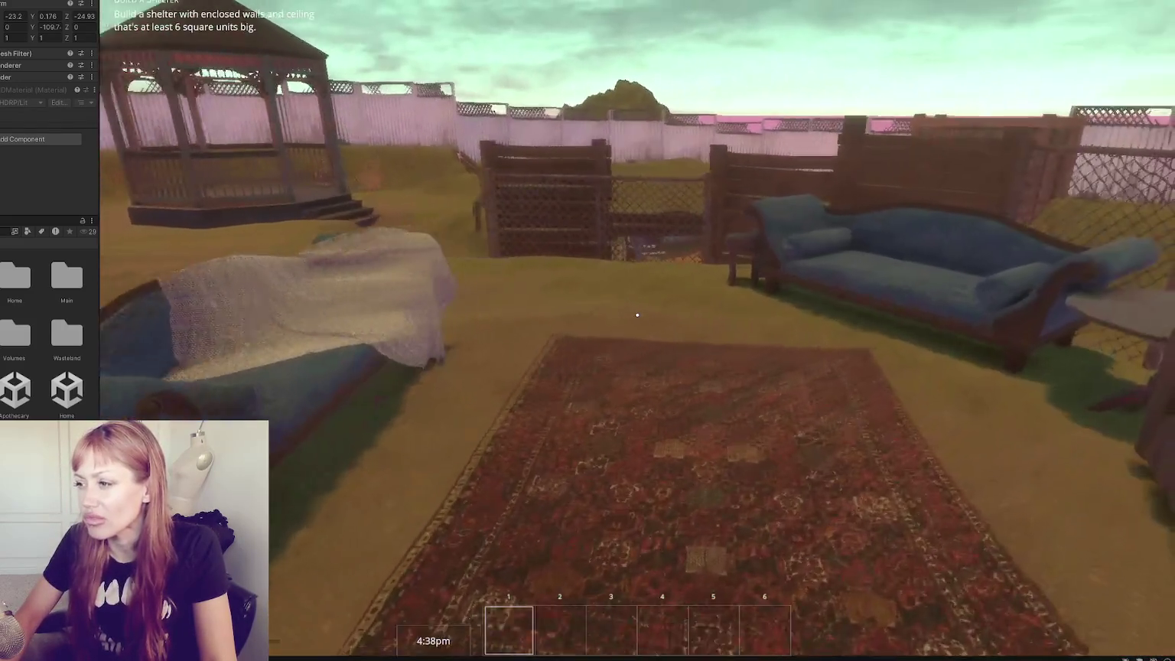
key("w")
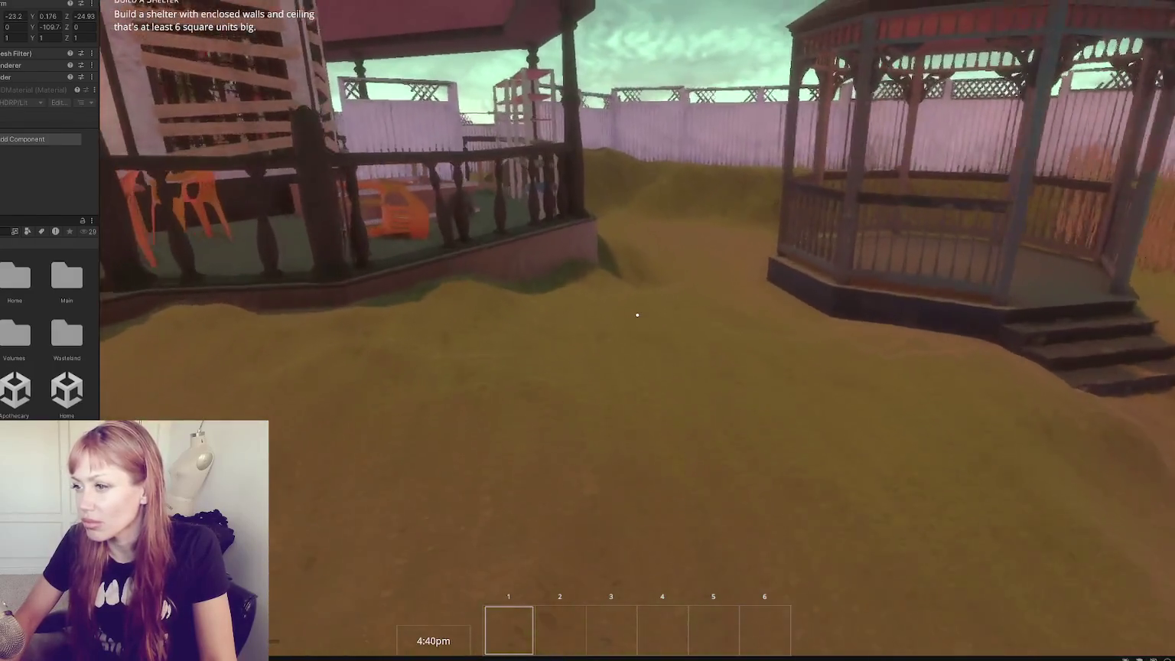
key("Escape")
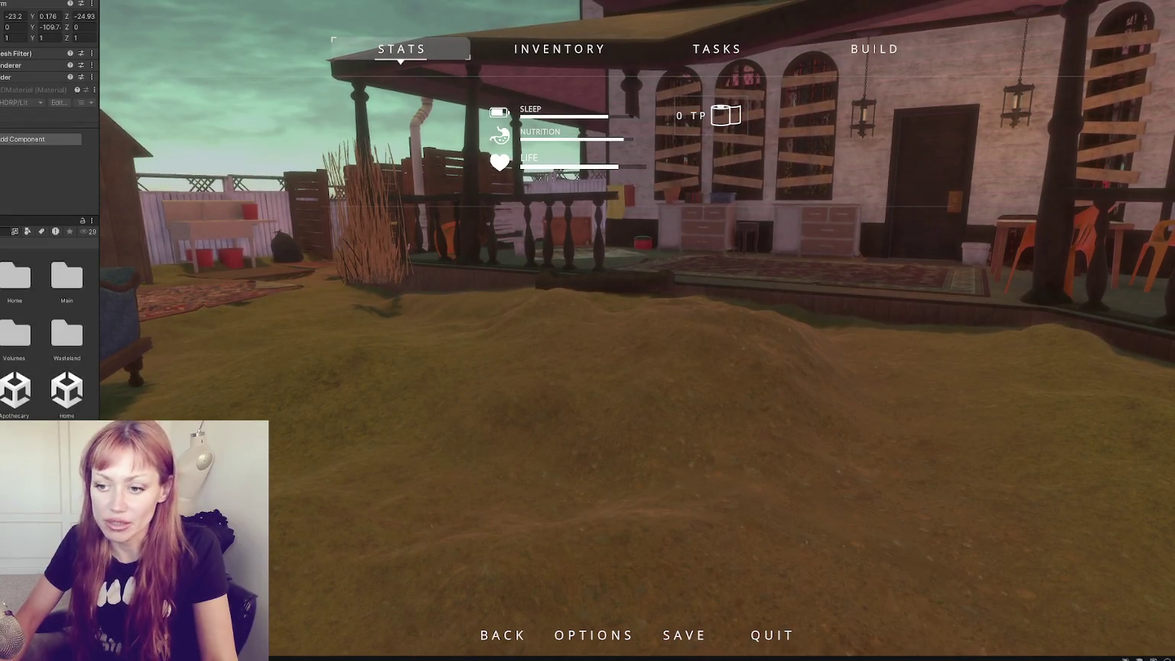
key("ctrl+p")
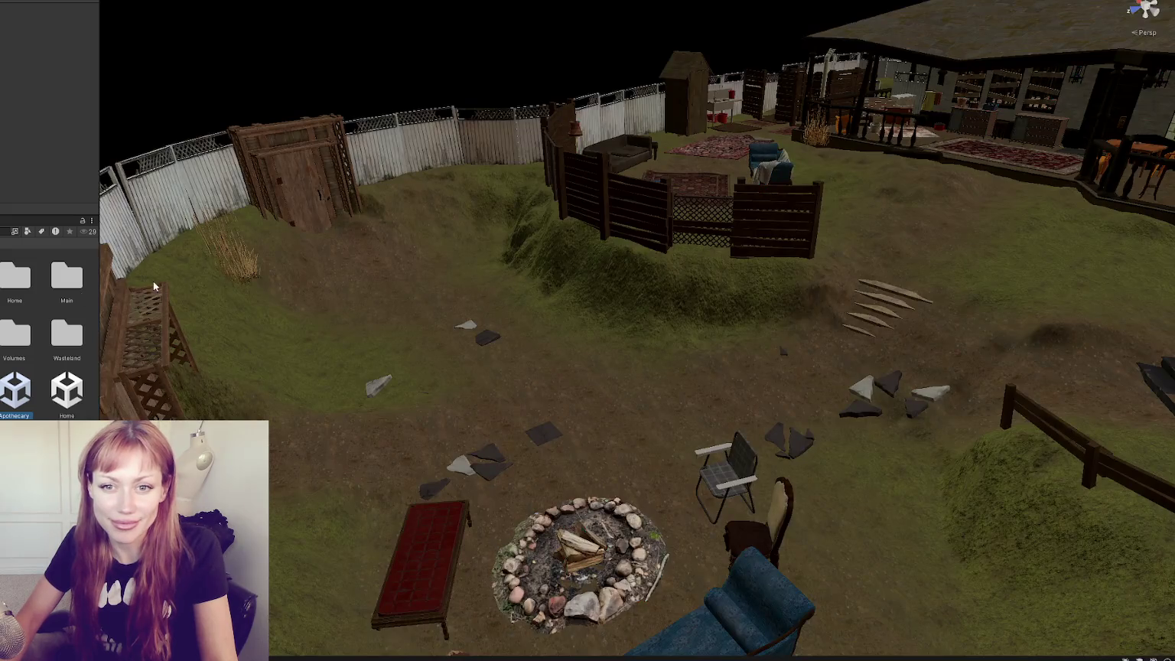
Select the backyard terrain near the shed, choose the Set Height tool, and face the fence.
mouse_move(153, 282)
left_mouse_down()
mouse_move(315, 302)
mouse_move(336, 275)
mouse_move(609, 284)
mouse_move(375, 296)
mouse_move(574, 305)
mouse_move(571, 286)
mouse_move(336, 311)
mouse_move(538, 325)
mouse_move(519, 306)
mouse_move(594, 332)
left_mouse_up()
scroll(576, 304, "down", 5)
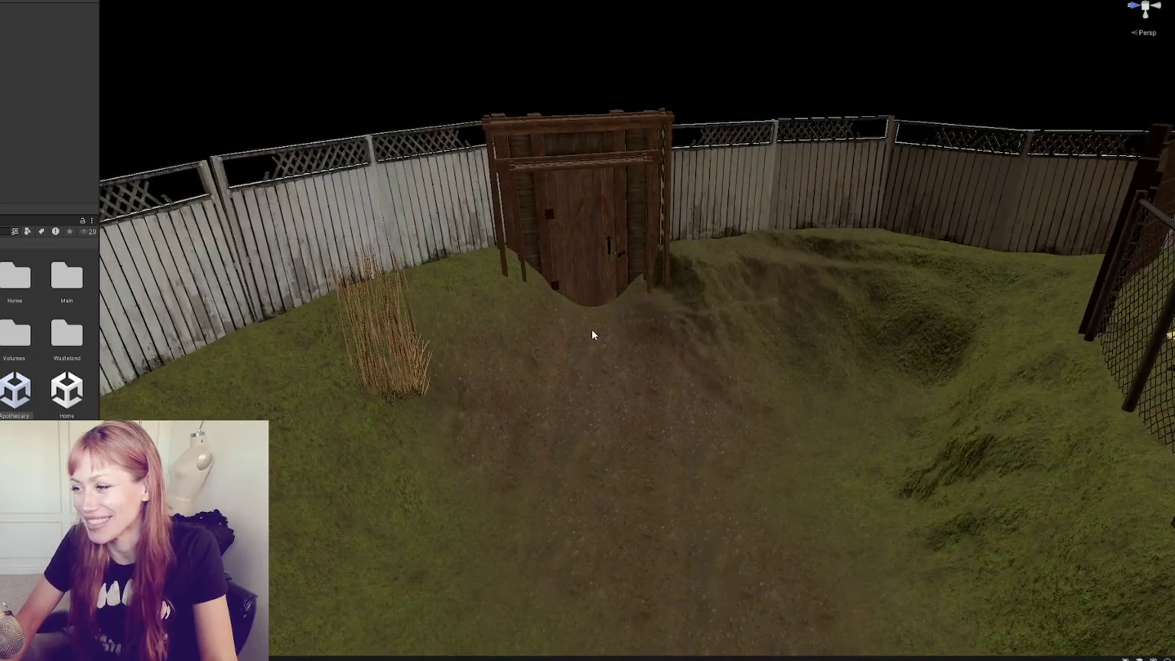
left_click(593, 332)
scroll(593, 332, "up", 5)
left_click(17, 69)
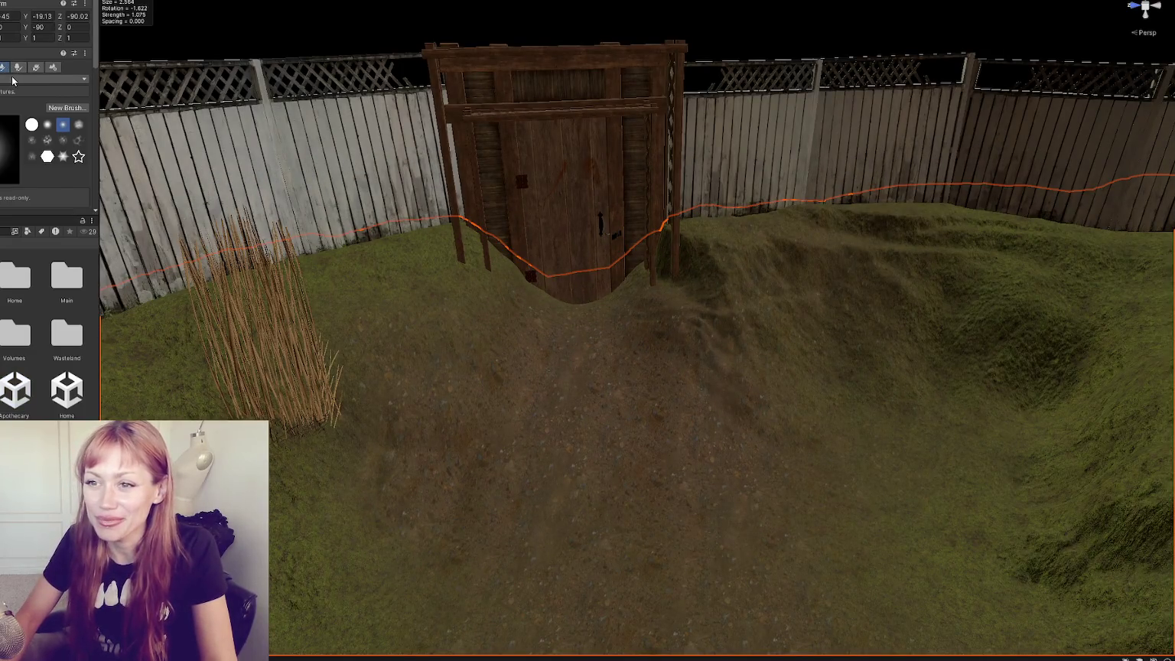
left_click(11, 79)
left_click(4, 115)
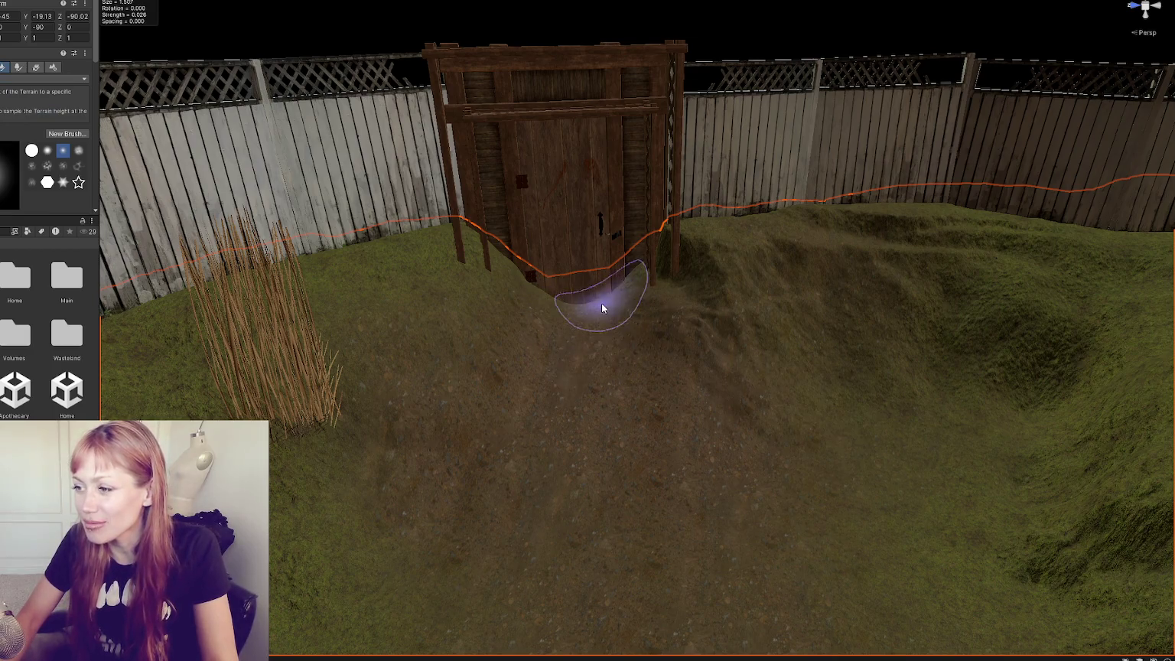
scroll(612, 310, "up", 3)
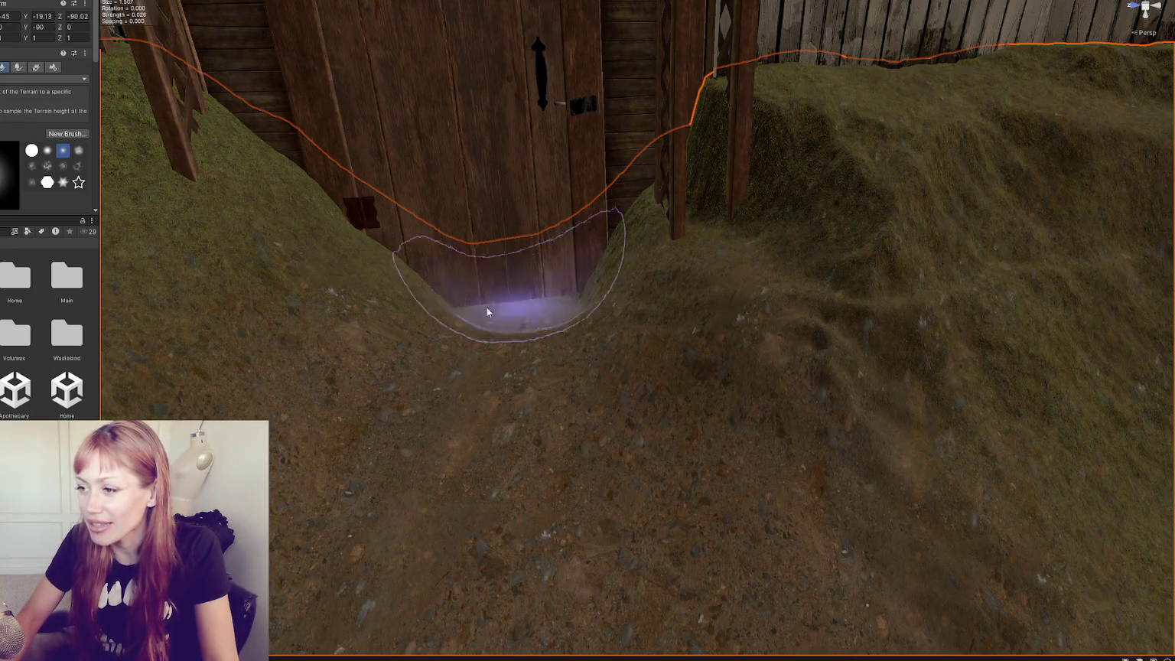
mouse_move(504, 305)
left_mouse_down()
mouse_move(892, 348)
mouse_move(643, 306)
left_mouse_up()
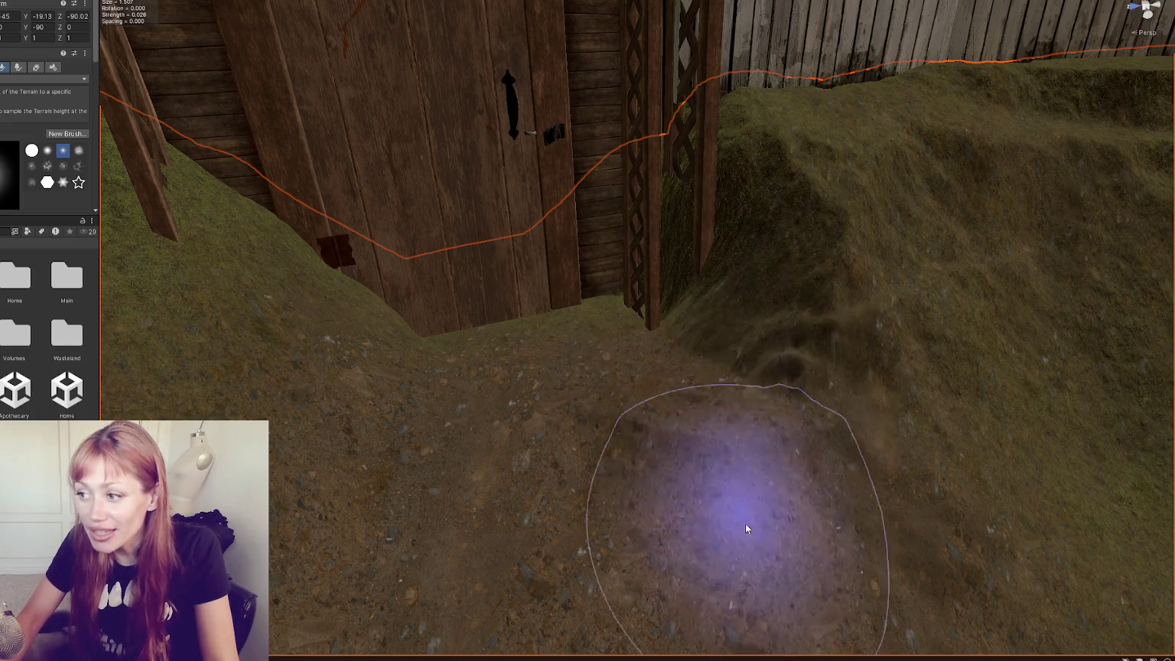
scroll(484, 358, "down", 5)
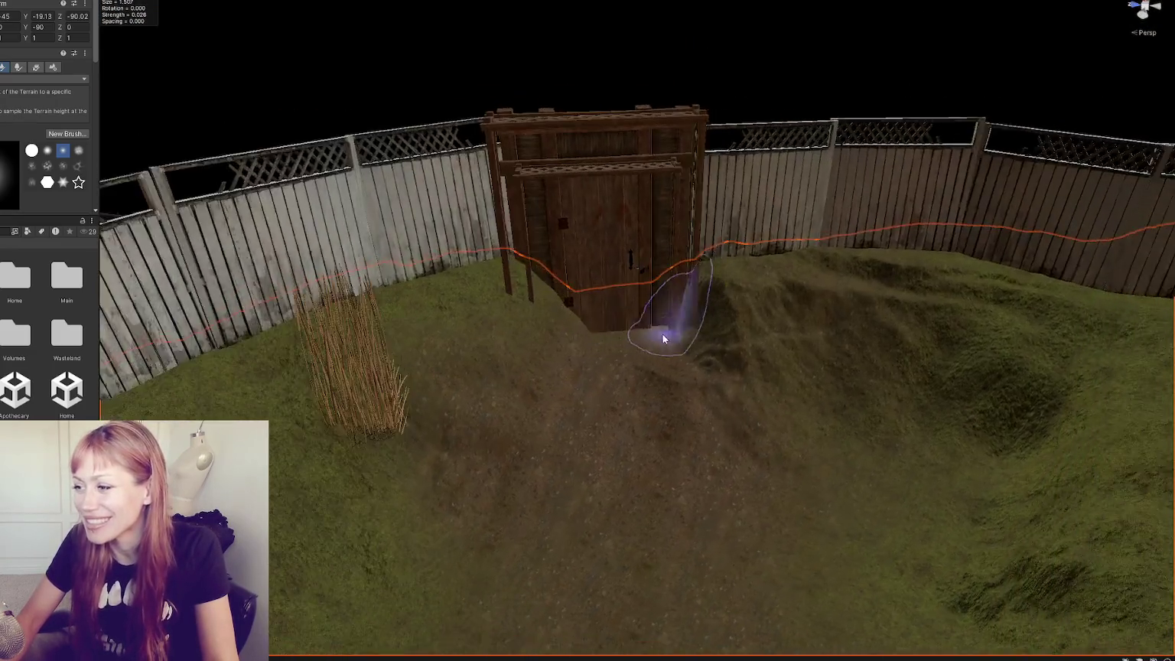
Paint with Set Height to lower the ground beside the shed door.
scroll(517, 352, "up", 5)
mouse_move(516, 352)
left_mouse_down()
mouse_move(421, 350)
mouse_move(428, 338)
mouse_move(434, 375)
left_mouse_up()
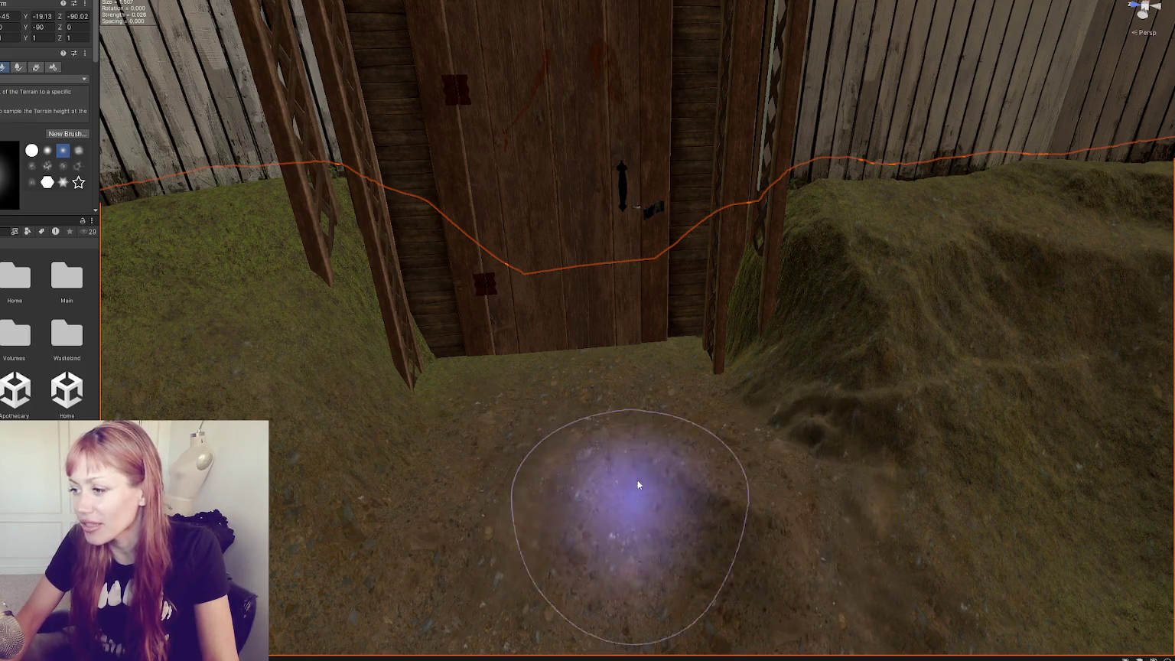
scroll(638, 428, "down", 5)
scroll(631, 383, "up", 3)
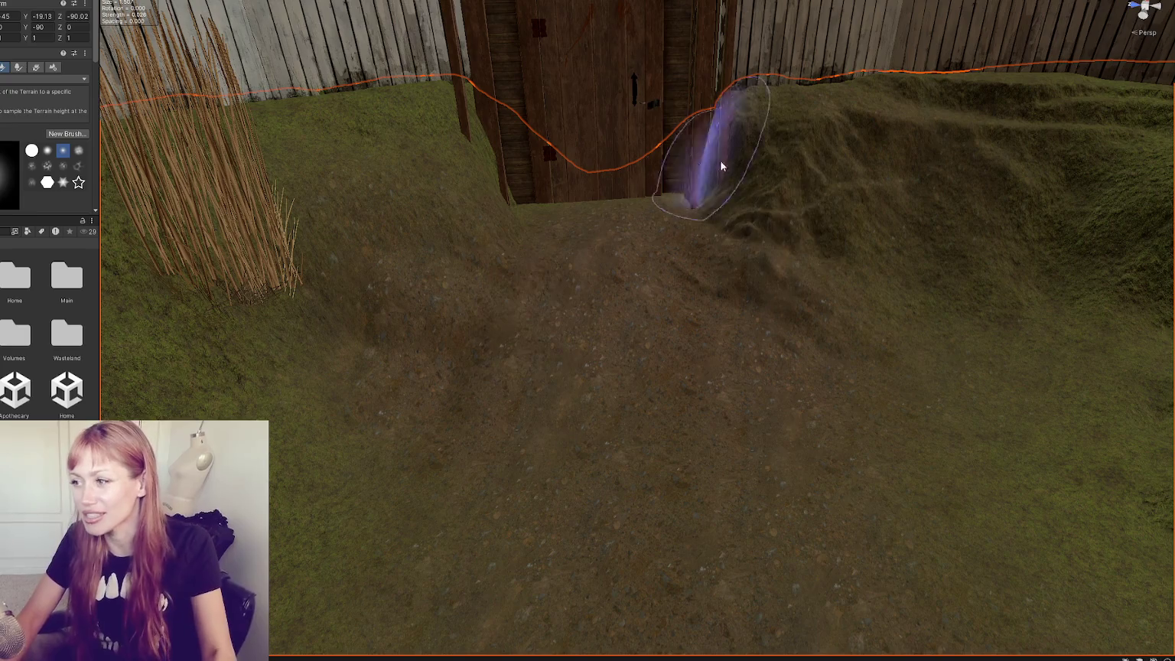
Orbit the Scene view across the shed and rocks down toward the dirt path.
mouse_move(833, 316)
left_mouse_down()
mouse_move(846, 262)
mouse_move(631, 275)
mouse_move(632, 217)
mouse_move(538, 164)
mouse_move(599, 215)
mouse_move(447, 220)
left_mouse_up()
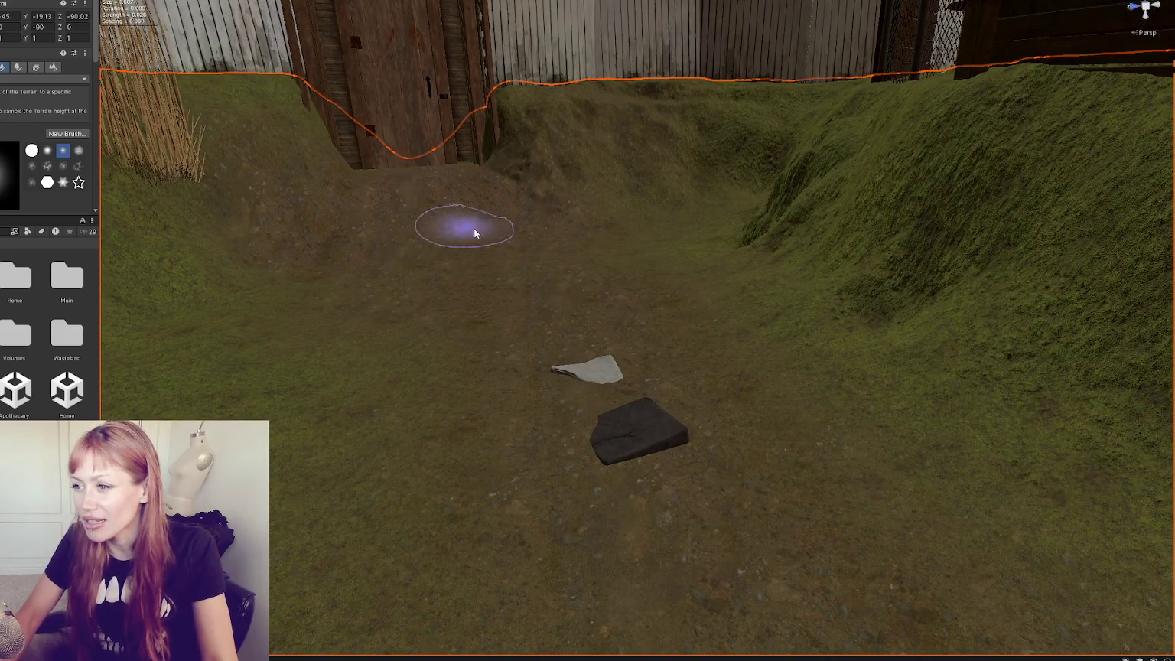
left_click_drag(393, 234, 548, 256)
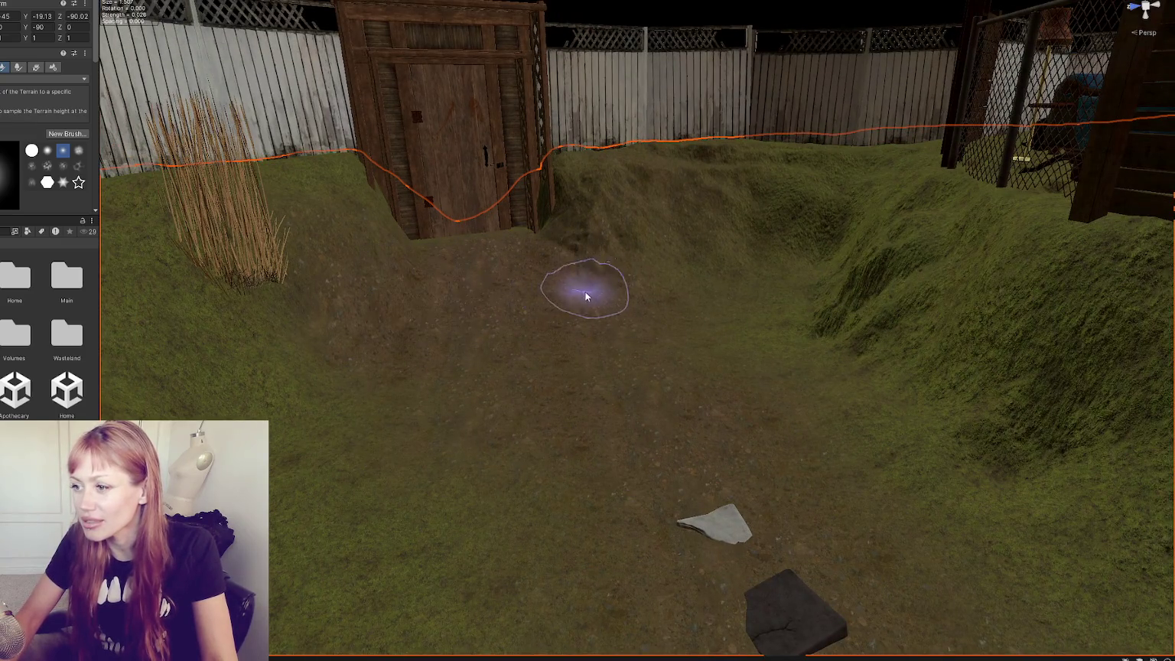
scroll(499, 337, "up", 2)
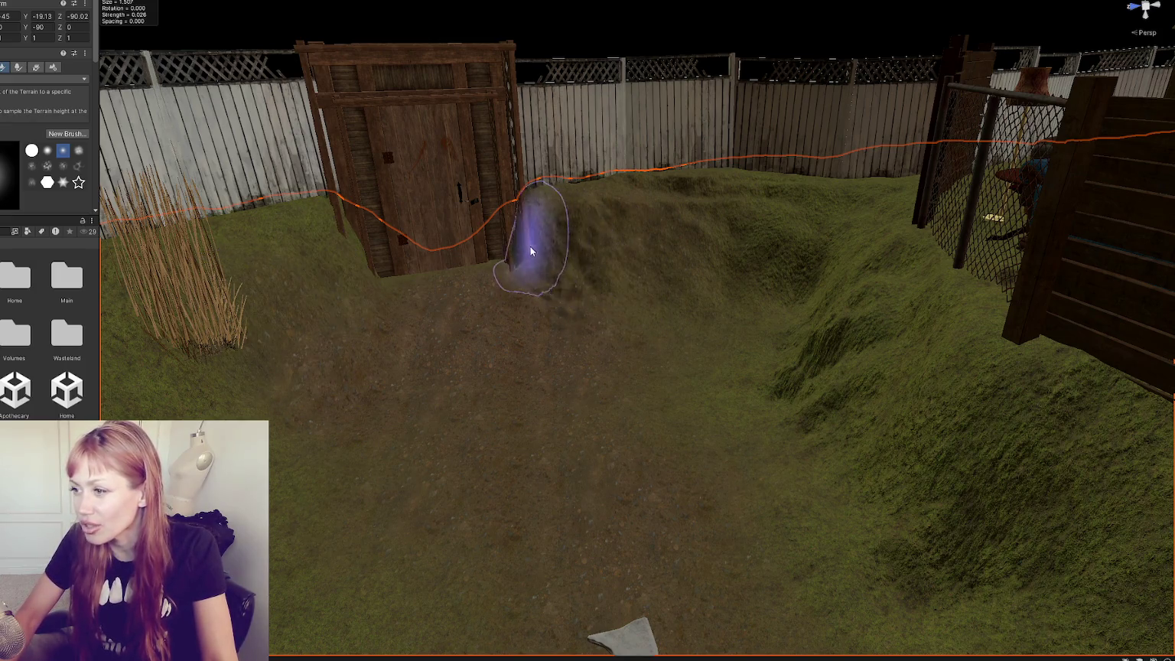
left_click_drag(602, 264, 753, 270)
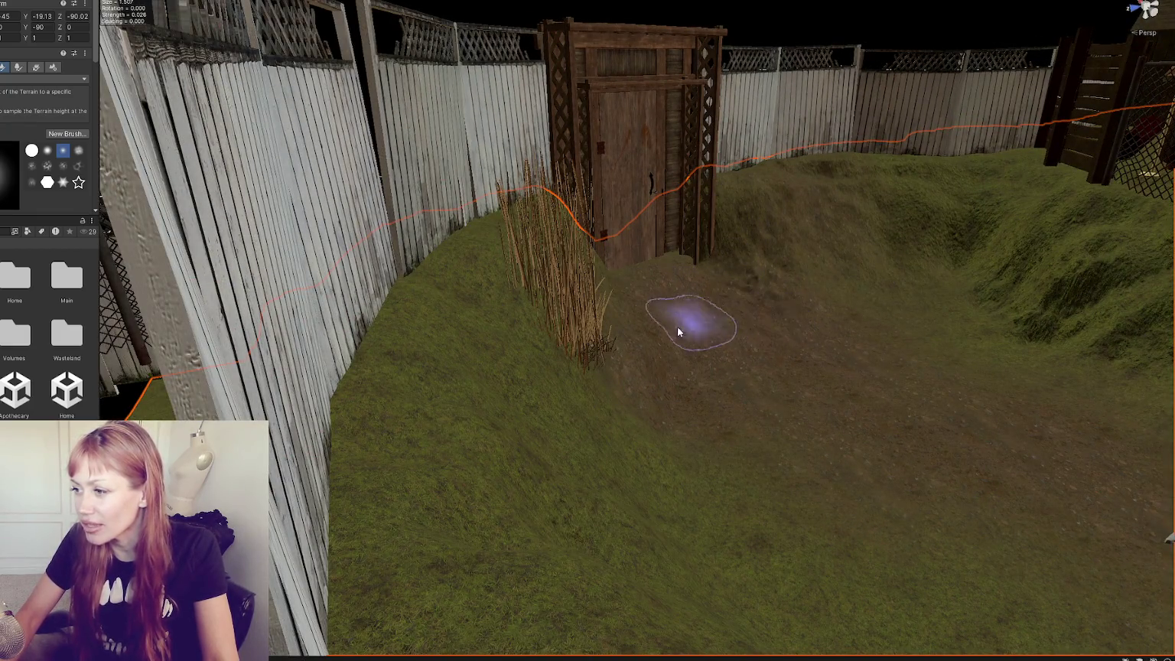
mouse_move(686, 348)
left_mouse_down()
mouse_move(503, 272)
mouse_move(342, 284)
left_mouse_up()
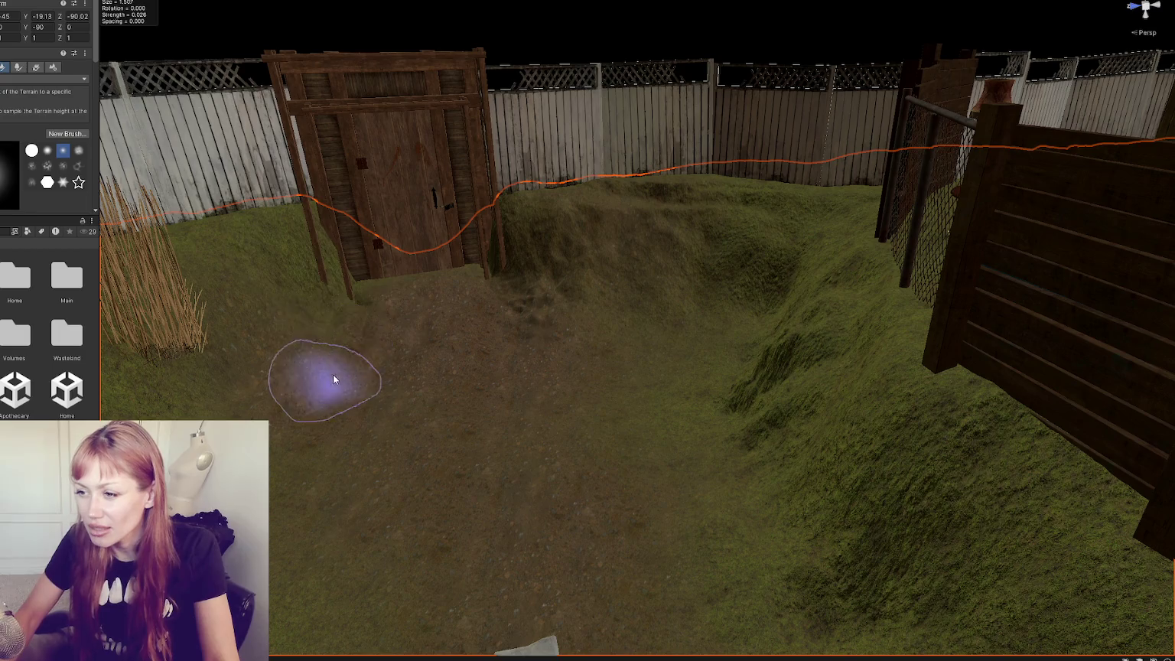
left_click_drag(447, 379, 610, 285)
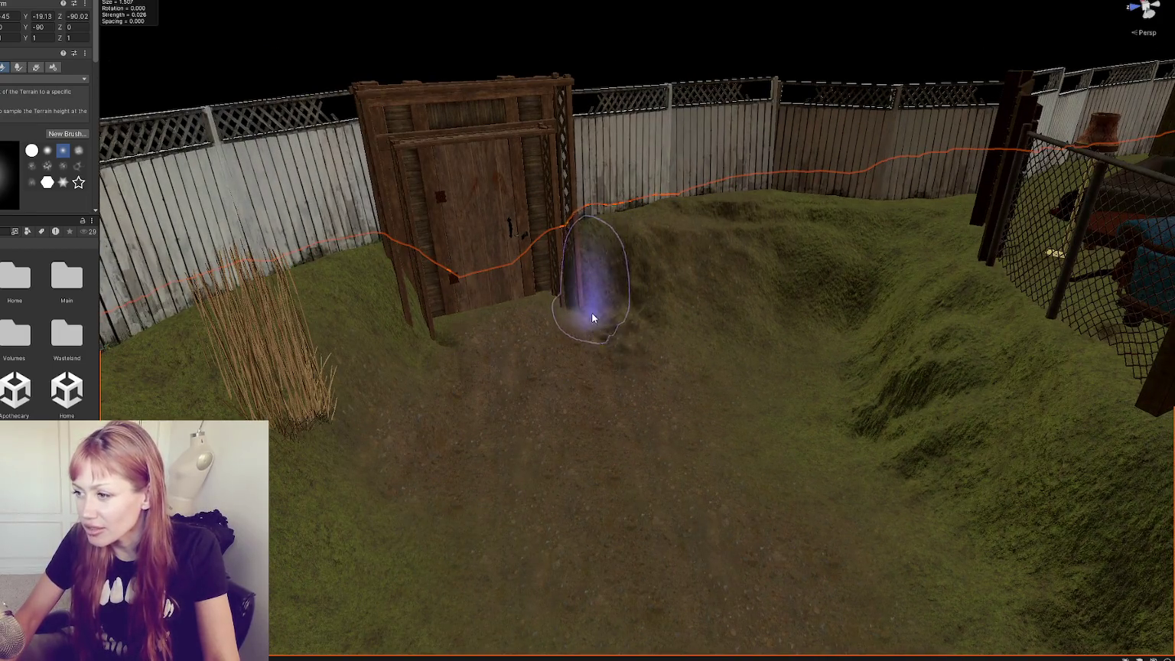
left_click_drag(645, 358, 689, 319)
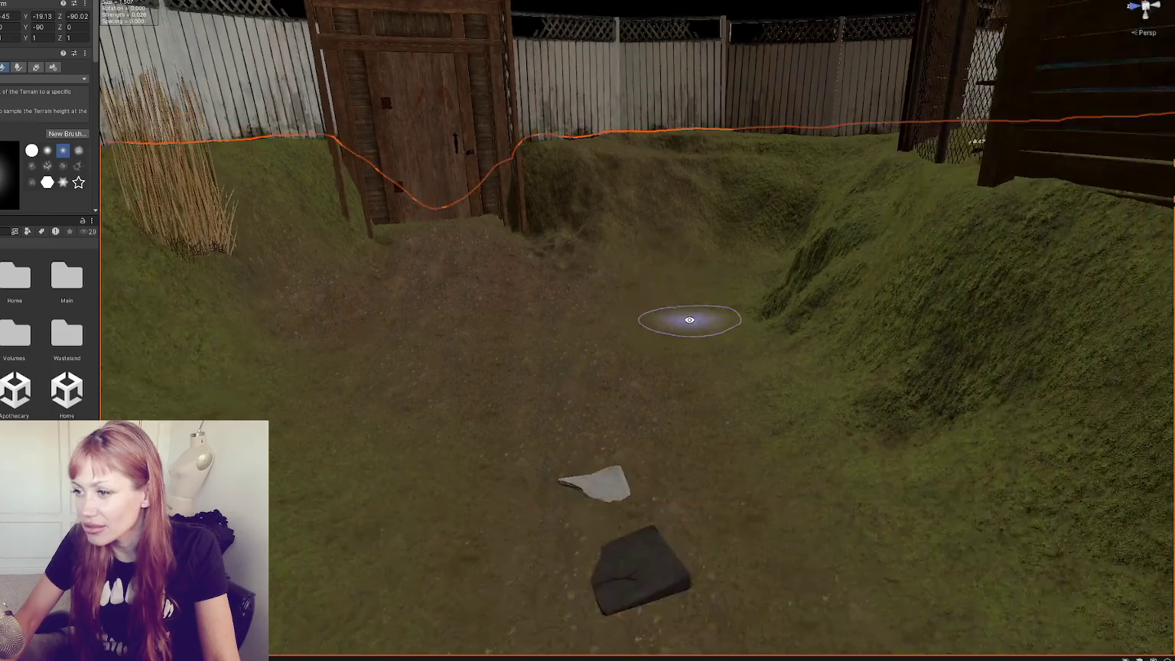
Switch to Raise or Lower Terrain and orbit the view higher over the yard.
left_click(4, 79)
left_click(23, 92)
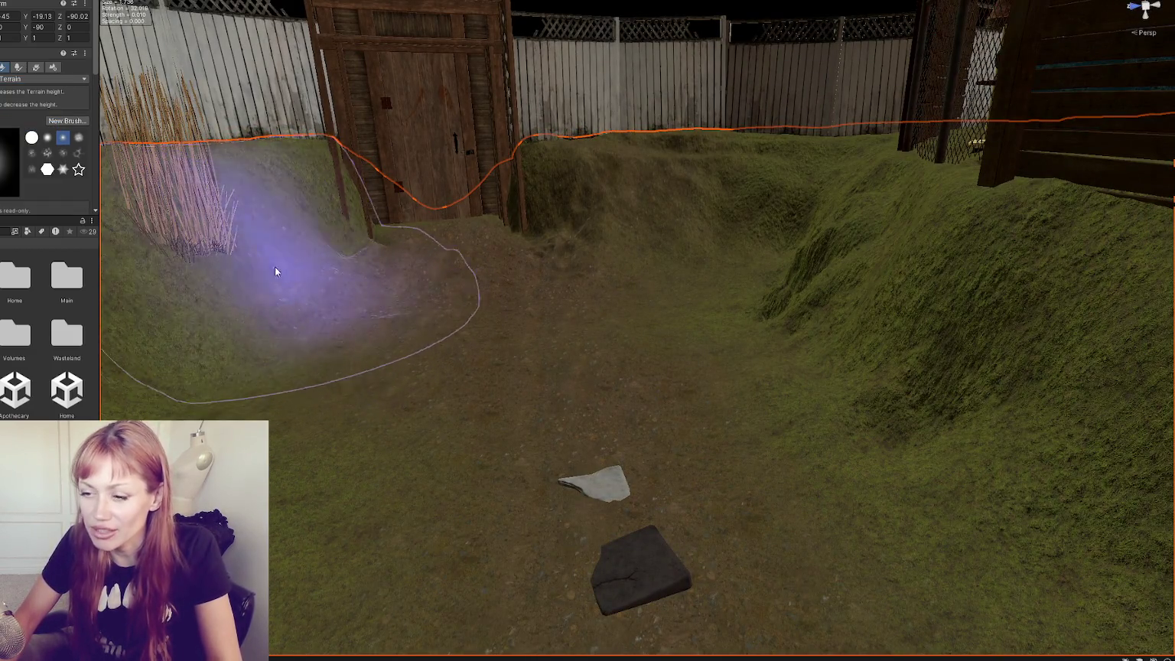
left_click(45, 79)
left_click(30, 104)
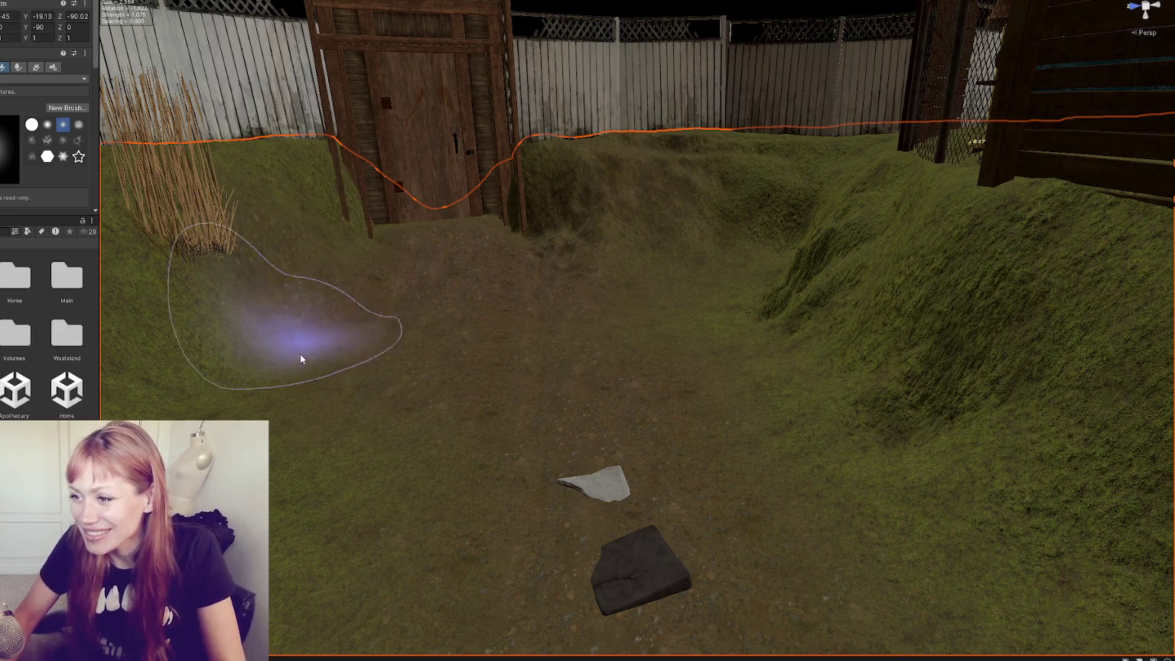
mouse_move(521, 257)
left_mouse_down()
mouse_move(579, 336)
mouse_move(588, 281)
mouse_move(595, 314)
mouse_move(568, 310)
mouse_move(601, 305)
mouse_move(250, 314)
left_mouse_up()
left_click(23, 78)
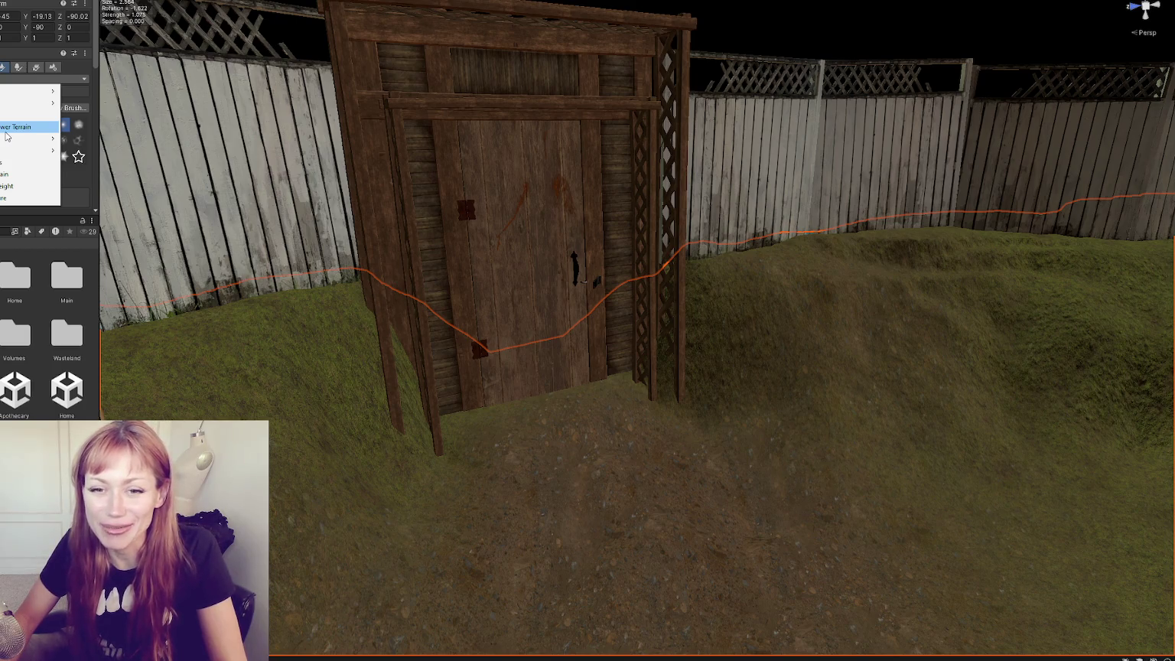
Switch to Set Height and turn the view toward the mound beside the door.
left_click(24, 117)
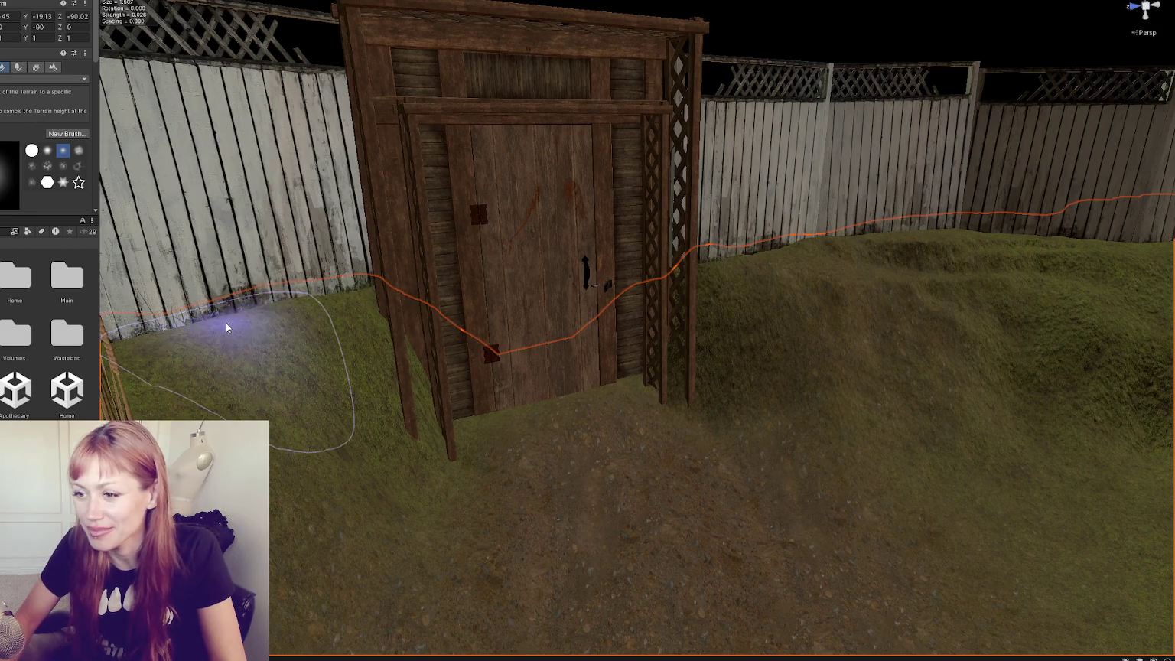
left_click_drag(381, 289, 638, 310)
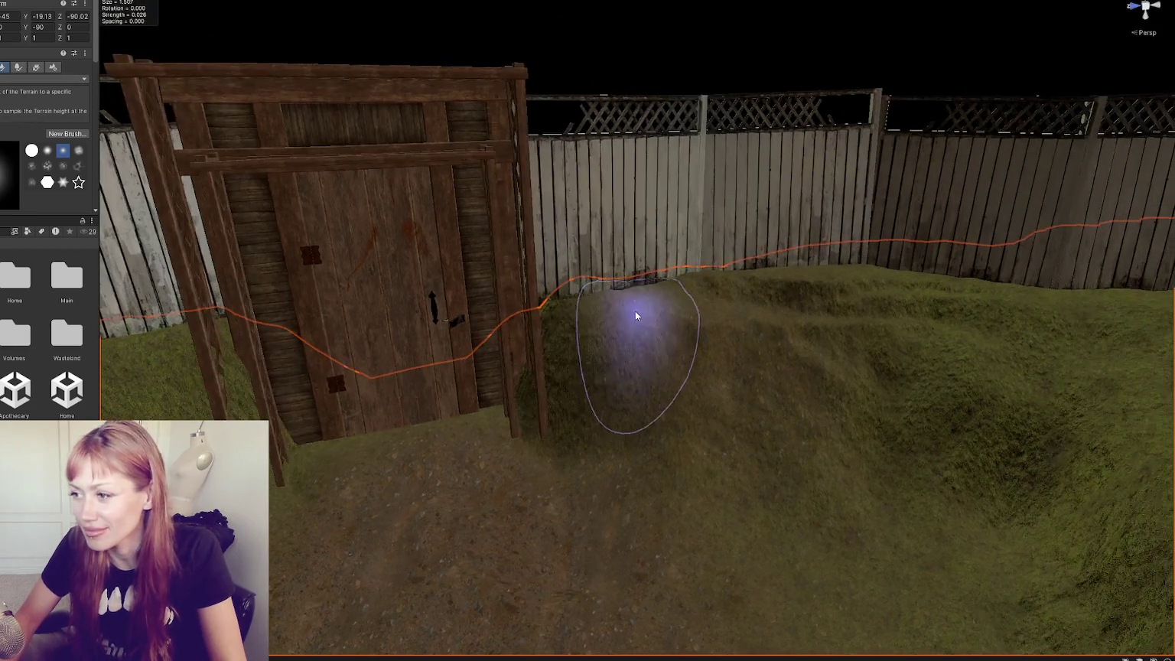
mouse_move(540, 304)
left_mouse_down()
mouse_move(580, 319)
mouse_move(533, 348)
left_mouse_up()
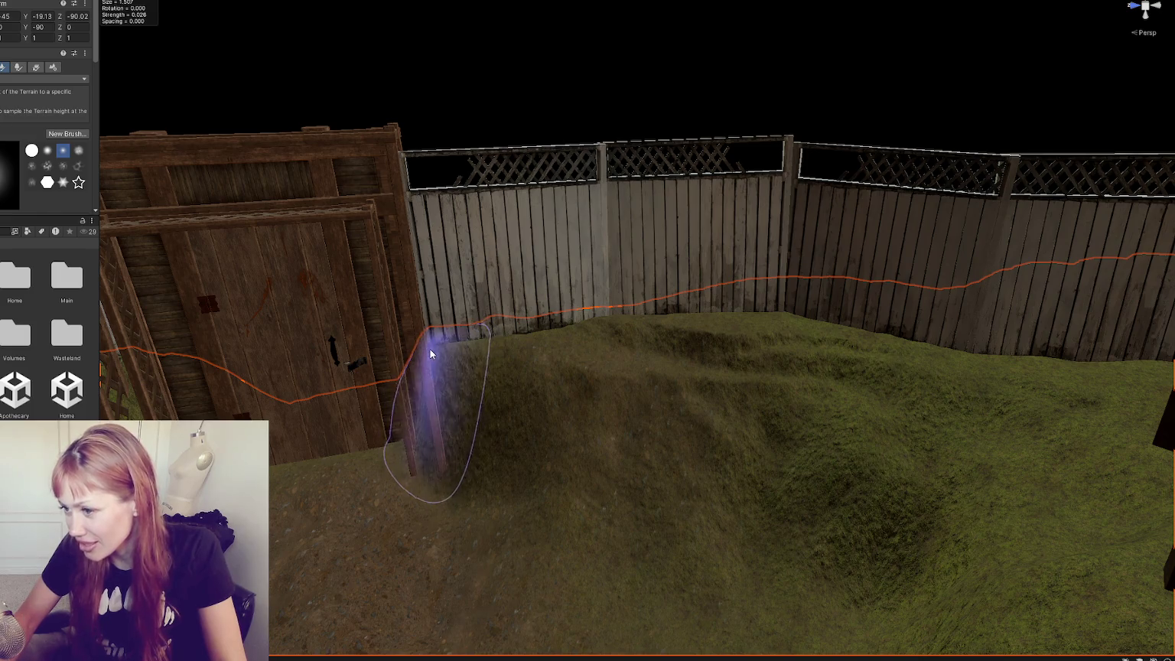
scroll(591, 324, "up", 2)
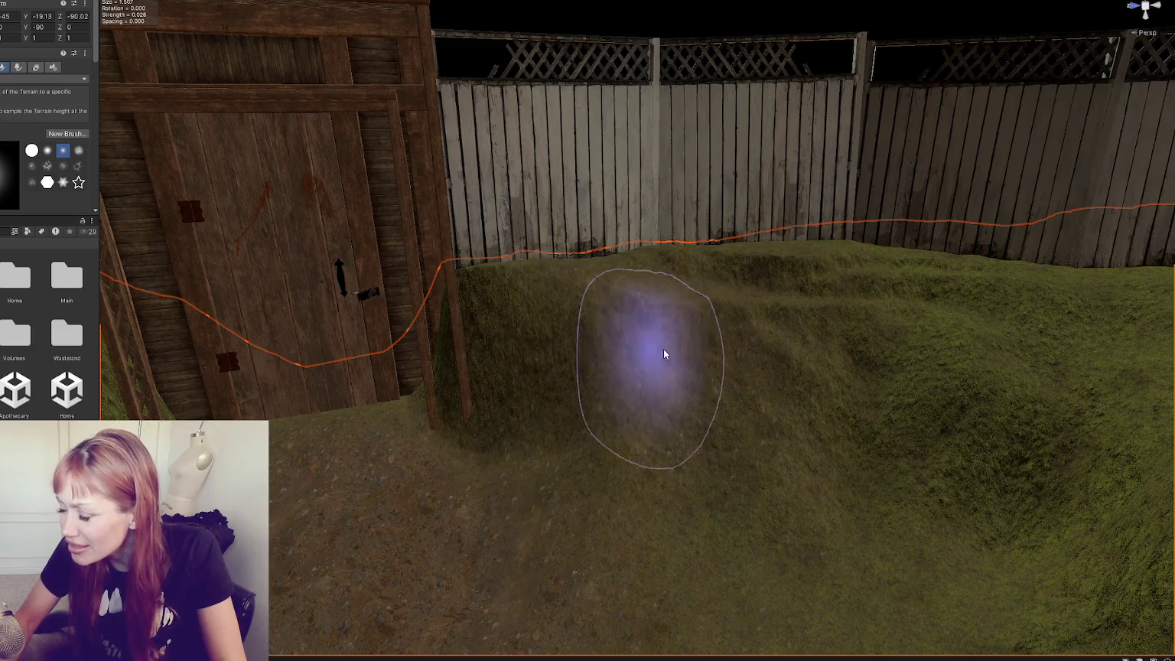
scroll(656, 349, "up", 2)
scroll(696, 328, "down", 2)
Try Raise or Lower Terrain near the shed door, then return to Set Height.
left_click(42, 80)
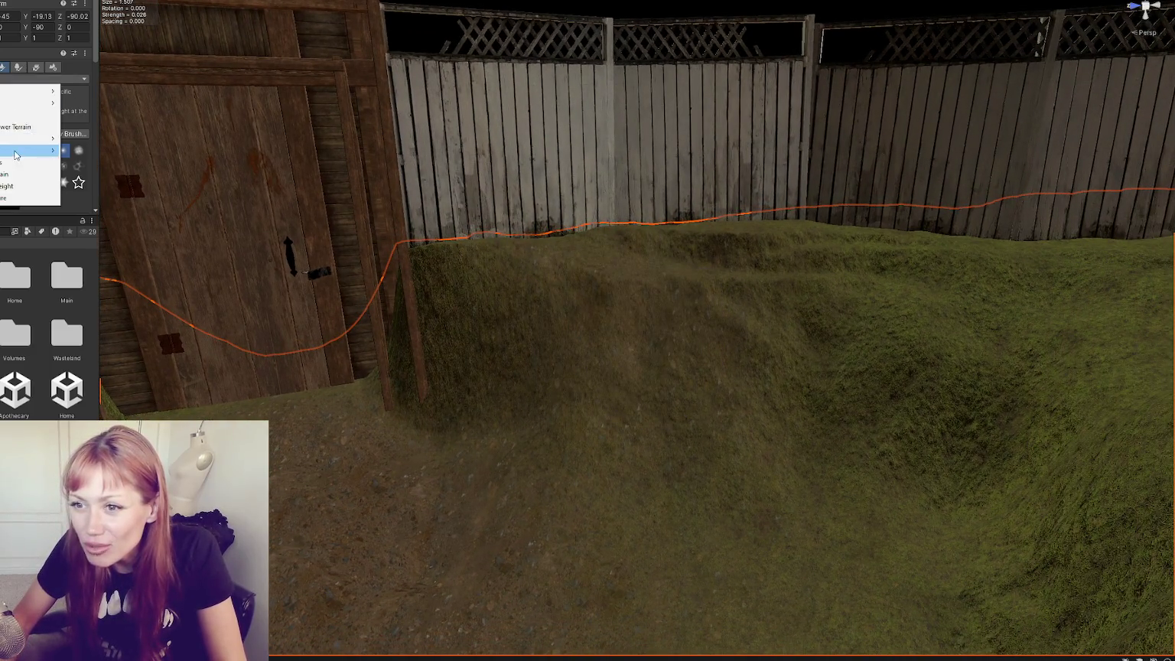
left_click(30, 125)
left_click_drag(394, 262, 338, 253)
scroll(526, 314, "down", 3)
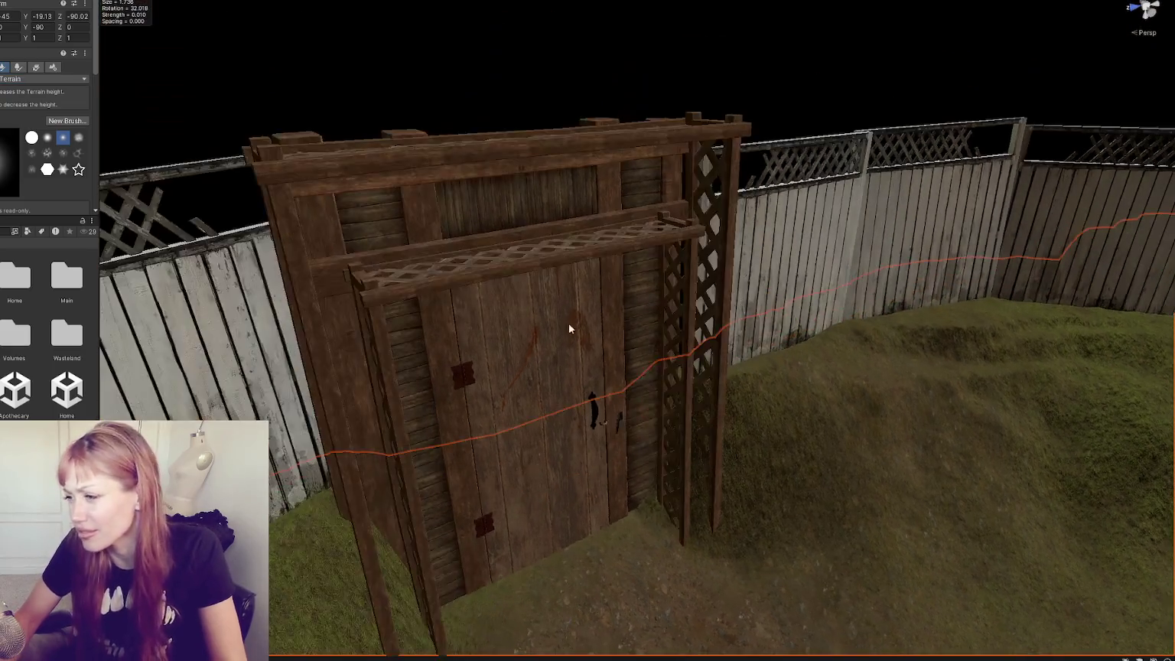
scroll(659, 300, "up", 4)
left_click(23, 83)
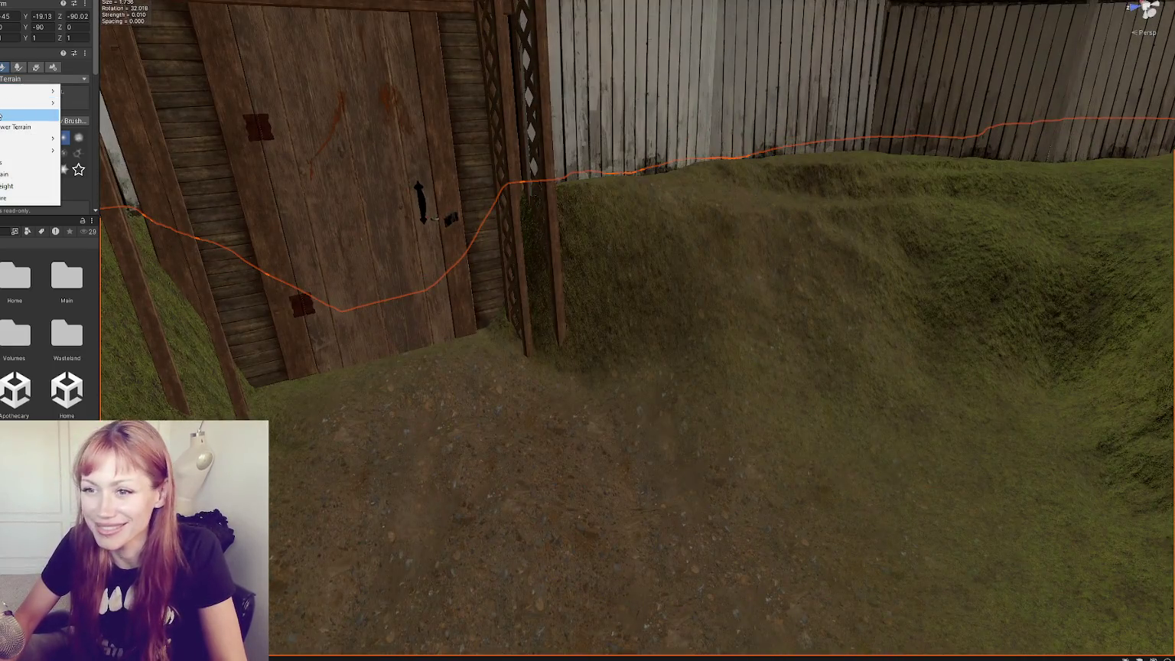
left_click(16, 115)
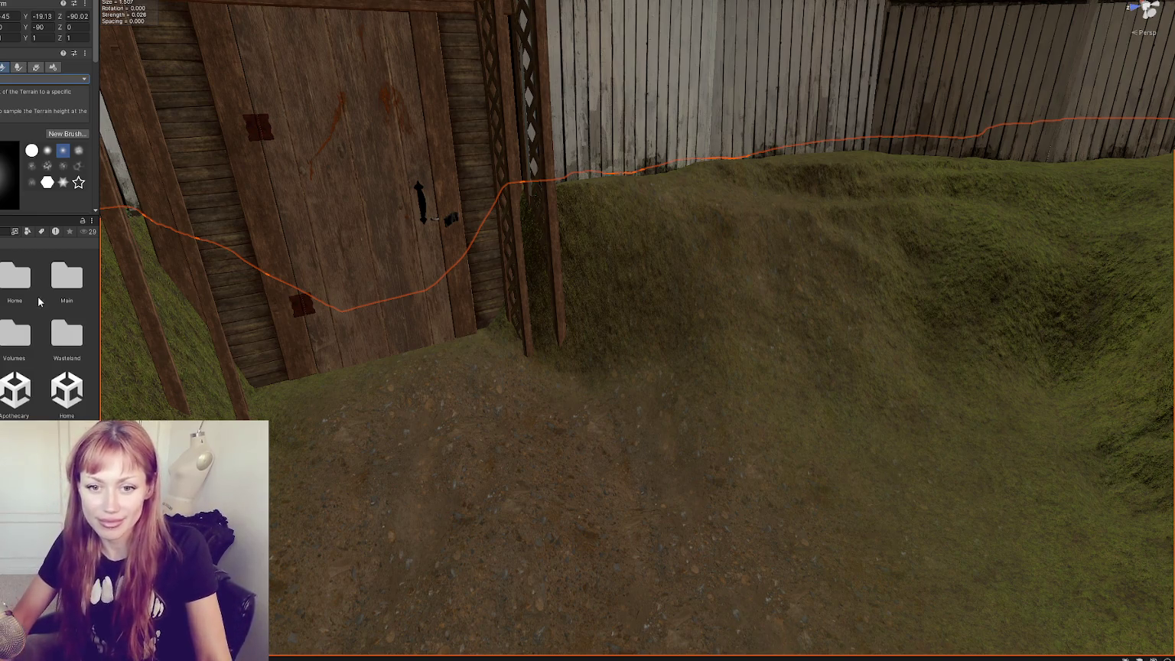
Move close to the shed and mound and flatten the path with Set Height.
mouse_move(362, 287)
left_mouse_down()
mouse_move(380, 262)
mouse_move(342, 276)
mouse_move(469, 230)
mouse_move(509, 302)
mouse_move(593, 386)
mouse_move(702, 349)
left_mouse_up()
scroll(609, 490, "down", 5)
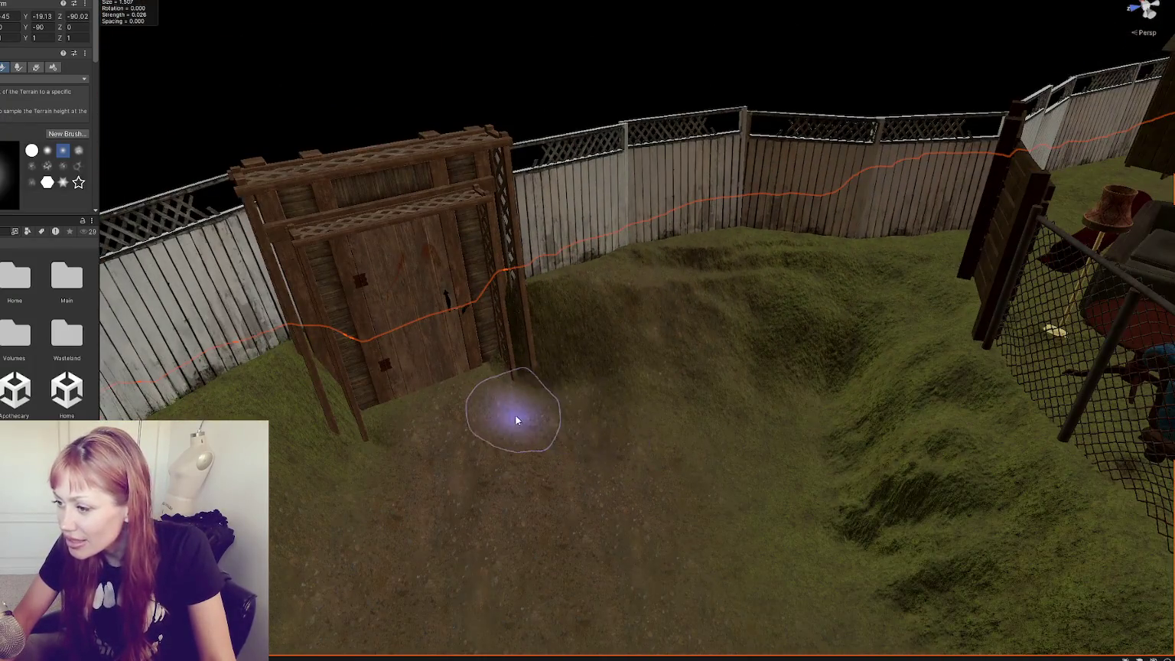
left_click_drag(546, 398, 622, 459)
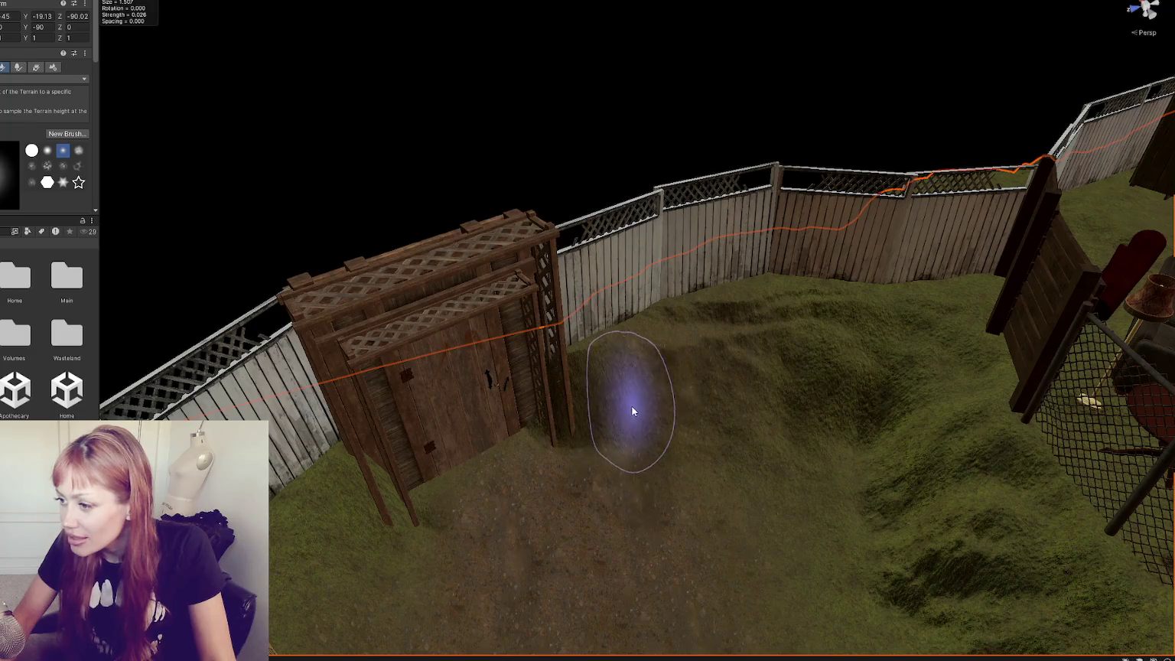
mouse_move(580, 375)
left_mouse_down()
mouse_move(635, 375)
mouse_move(622, 361)
left_mouse_up()
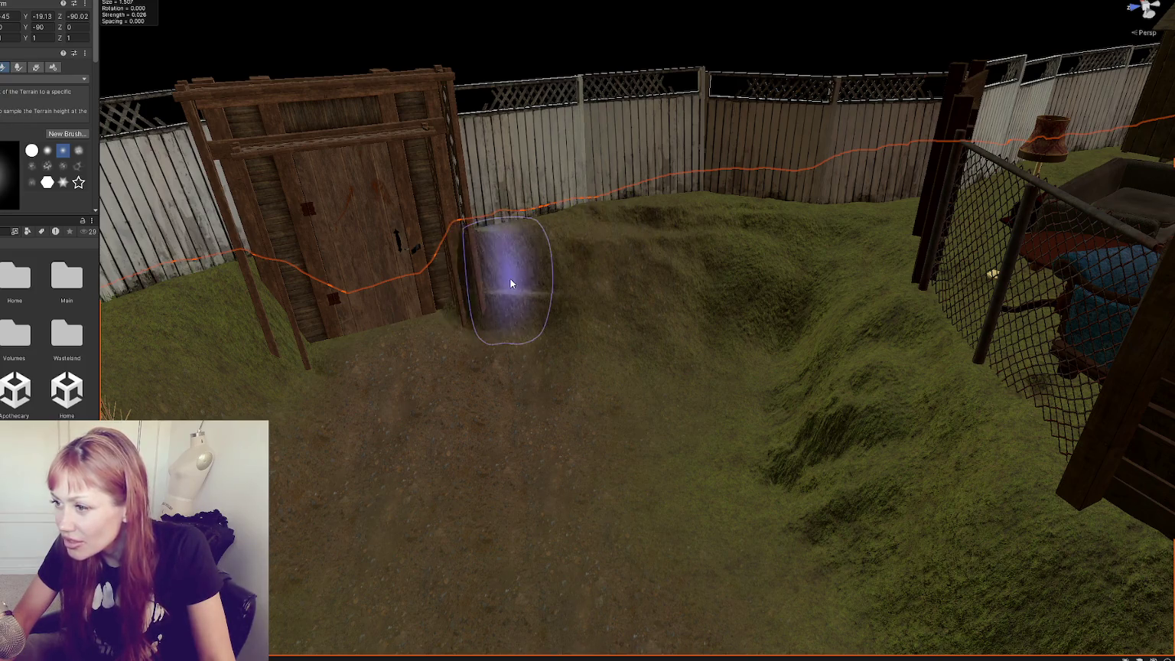
left_click_drag(504, 262, 418, 278)
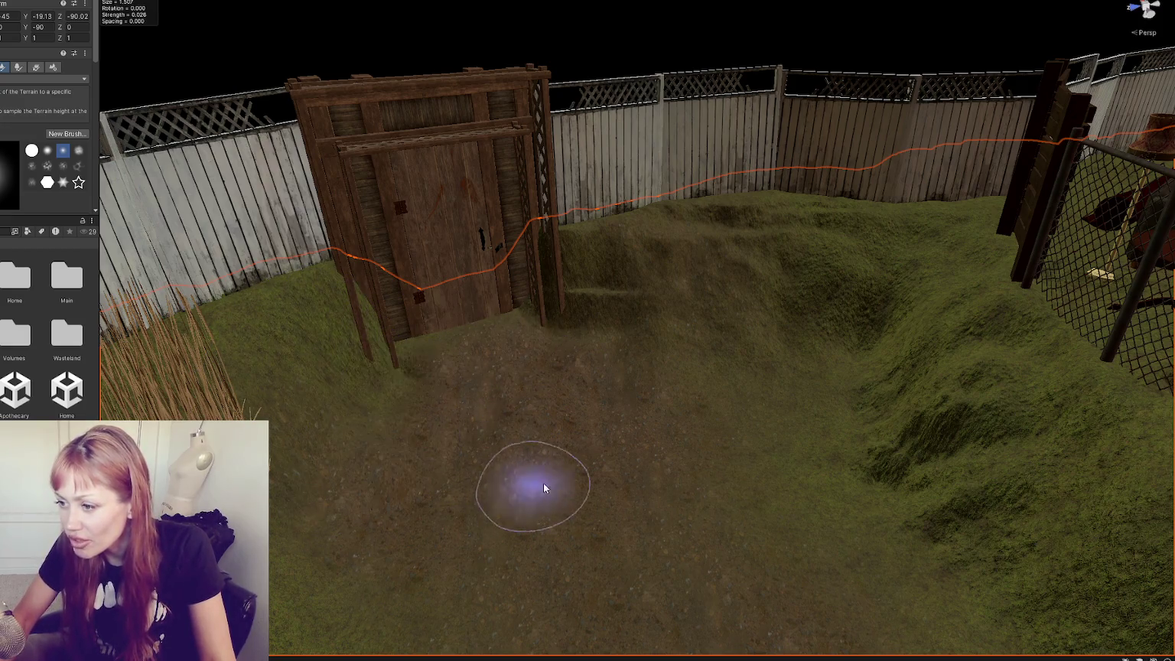
left_click(46, 78)
left_click(443, 433)
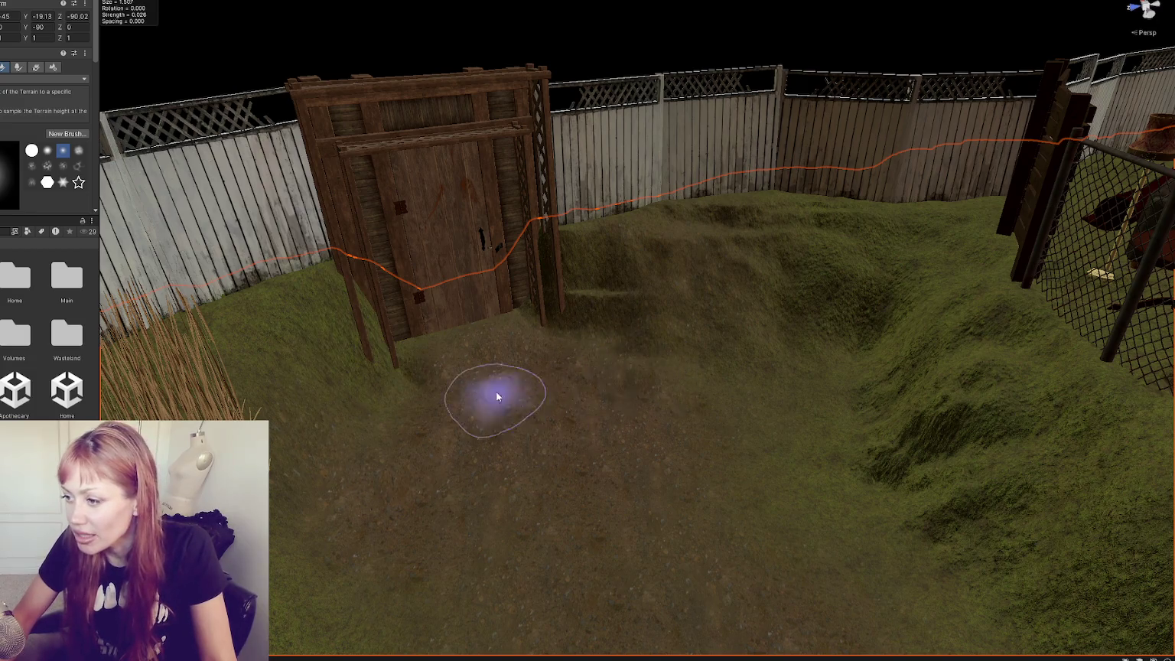
Switch to Paint Texture and pull back for a wider view of the trench.
mouse_move(604, 427)
left_mouse_down()
mouse_move(591, 446)
mouse_move(703, 441)
mouse_move(690, 397)
left_mouse_up()
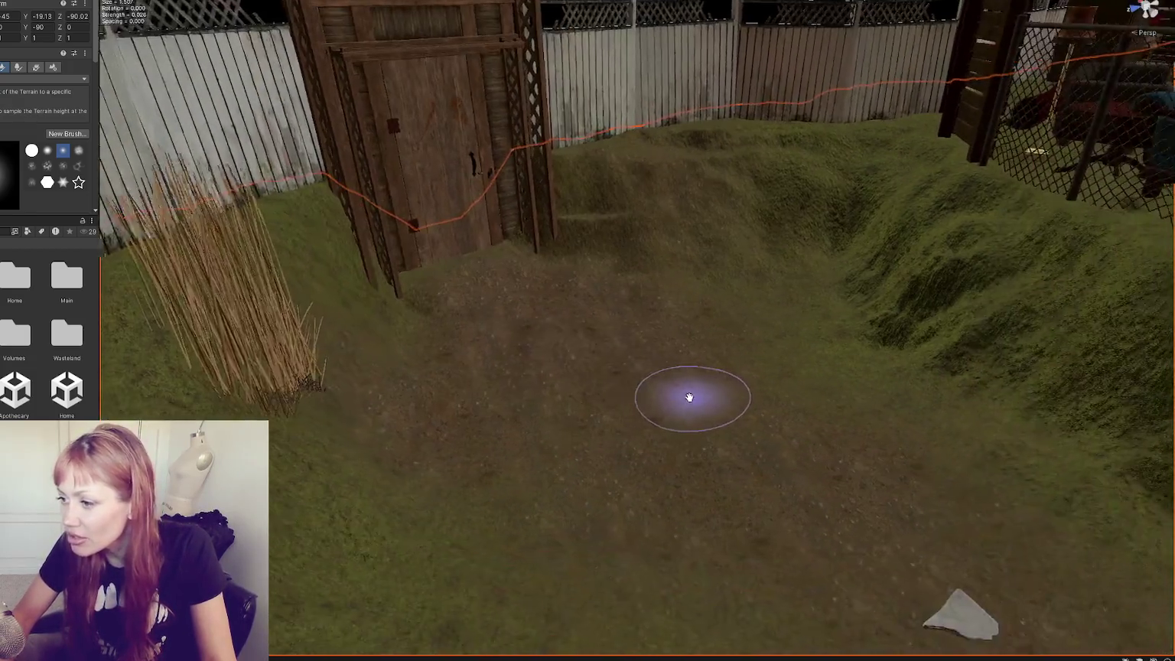
left_click(46, 79)
left_click(31, 192)
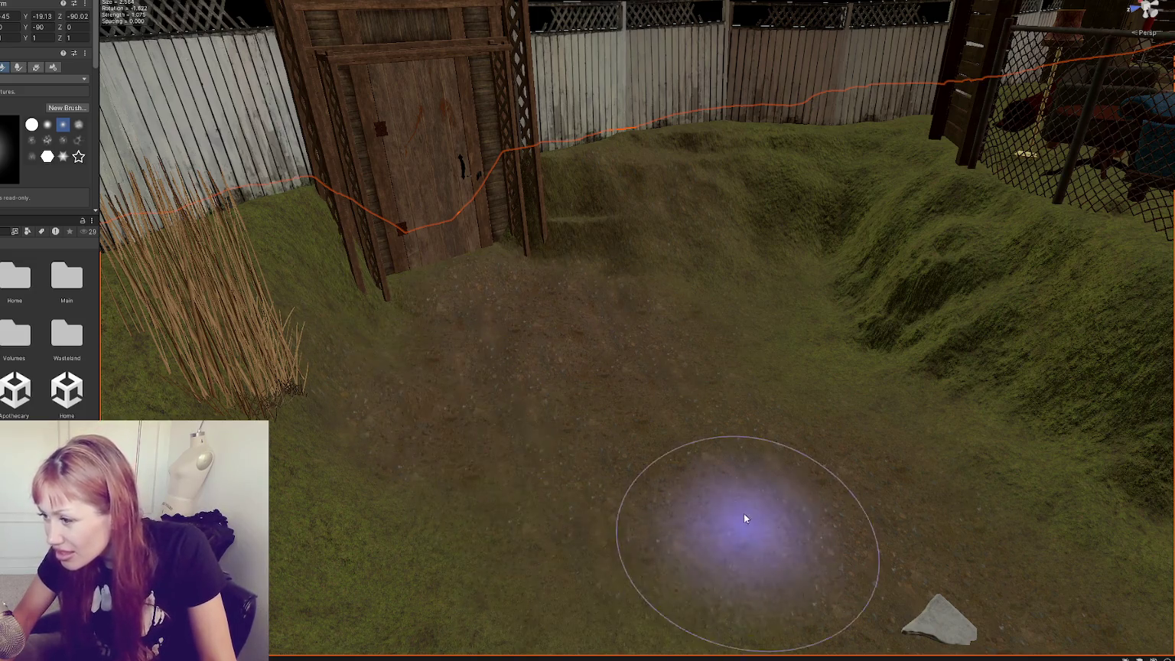
left_click_drag(567, 308, 589, 387)
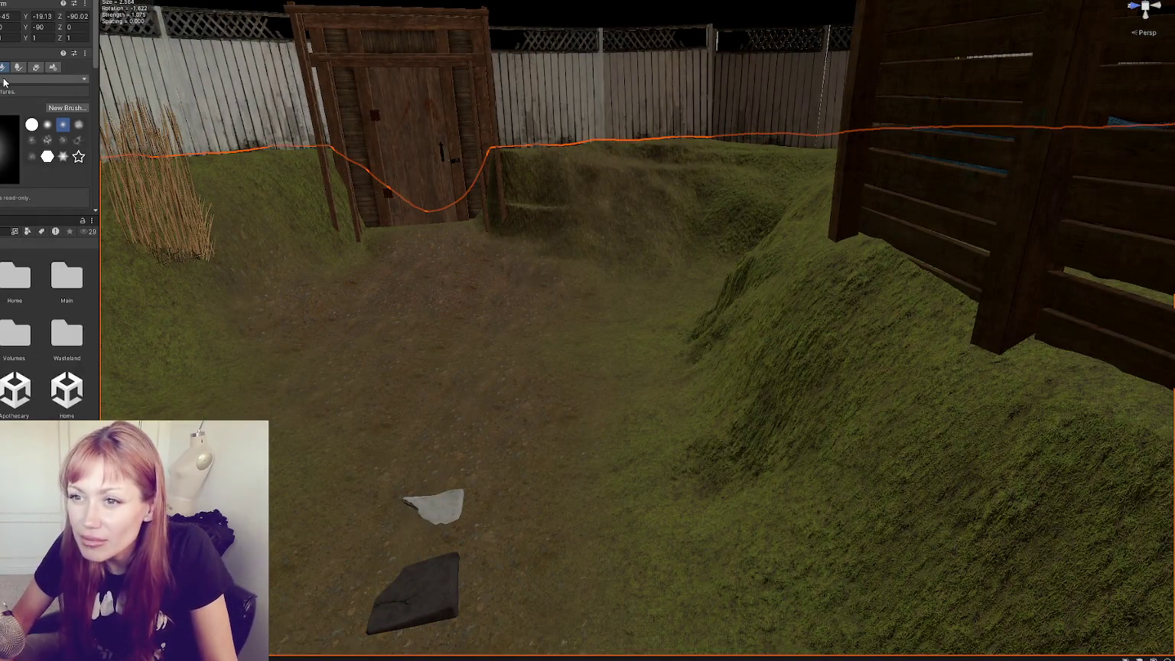
Raise the brush strength to about 1.787 and view the yard from the other side.
scroll(7, 120, "down", 3)
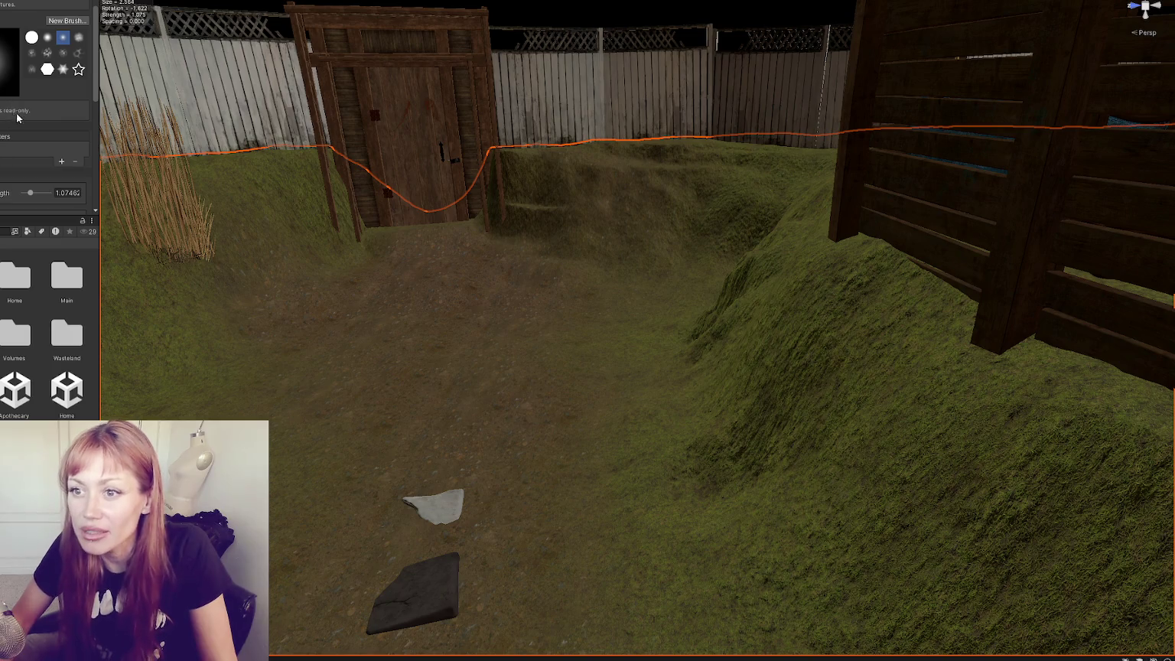
scroll(16, 118, "down", 3)
left_click(34, 104)
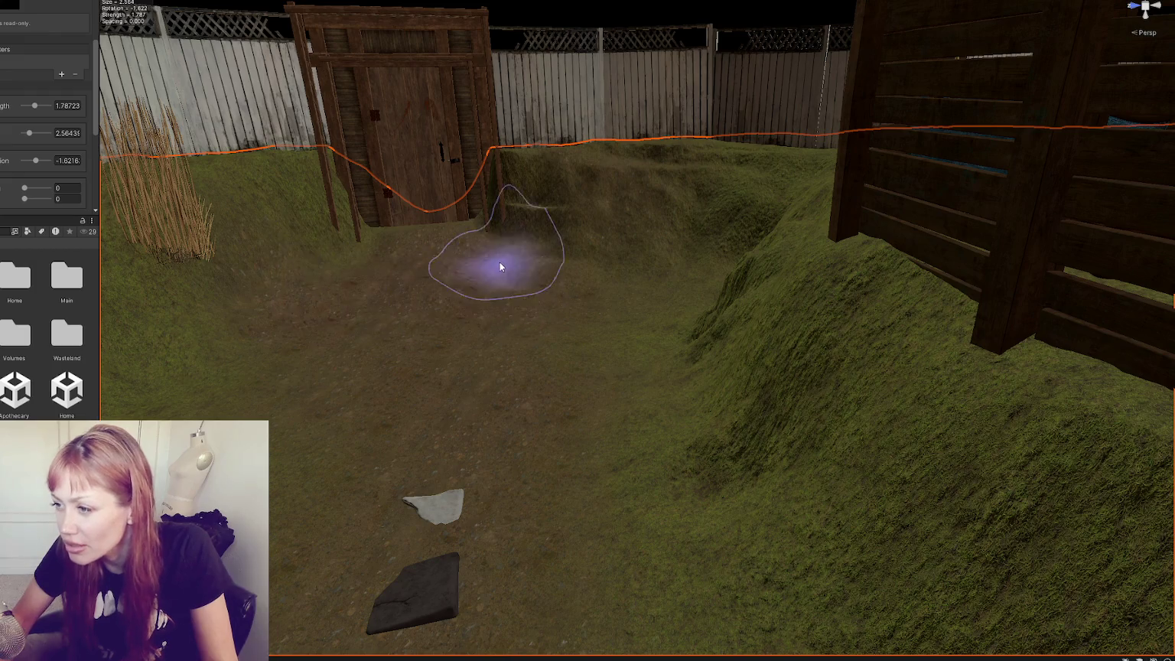
mouse_move(418, 270)
left_mouse_down()
mouse_move(568, 301)
mouse_move(593, 342)
mouse_move(736, 319)
mouse_move(733, 305)
mouse_move(695, 296)
mouse_move(562, 313)
mouse_move(649, 315)
mouse_move(459, 315)
left_mouse_up()
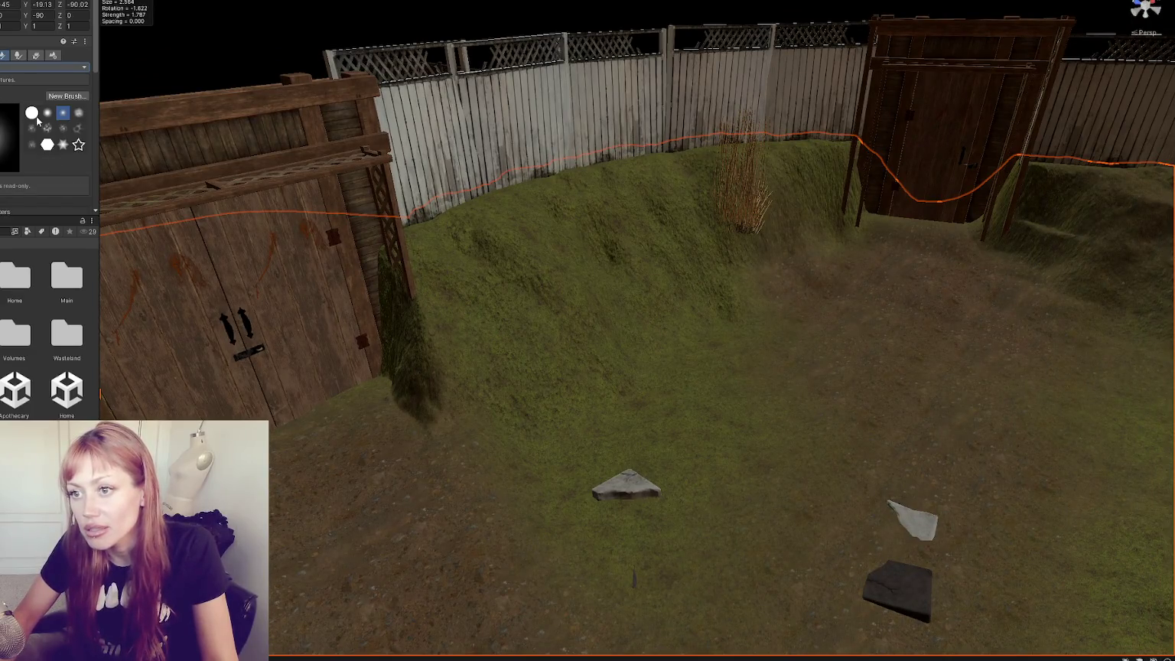
Choose Set Height and sculpt a raised shelf into the slope beside the left shed.
left_click(47, 66)
left_click(31, 115)
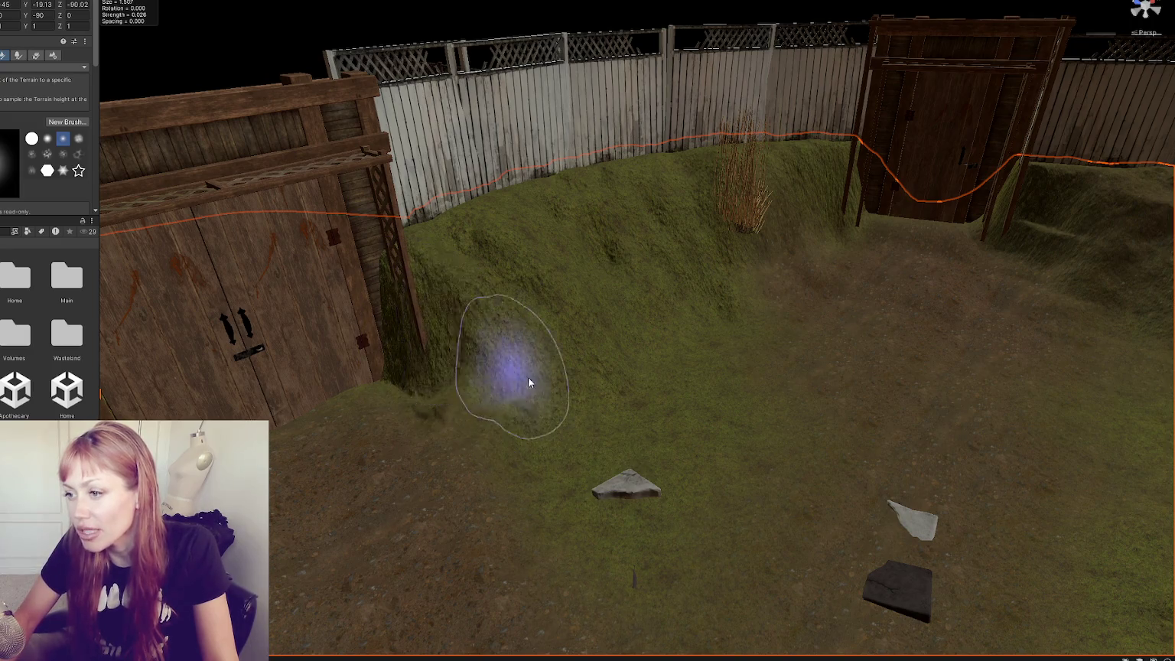
scroll(535, 368, "up", 3)
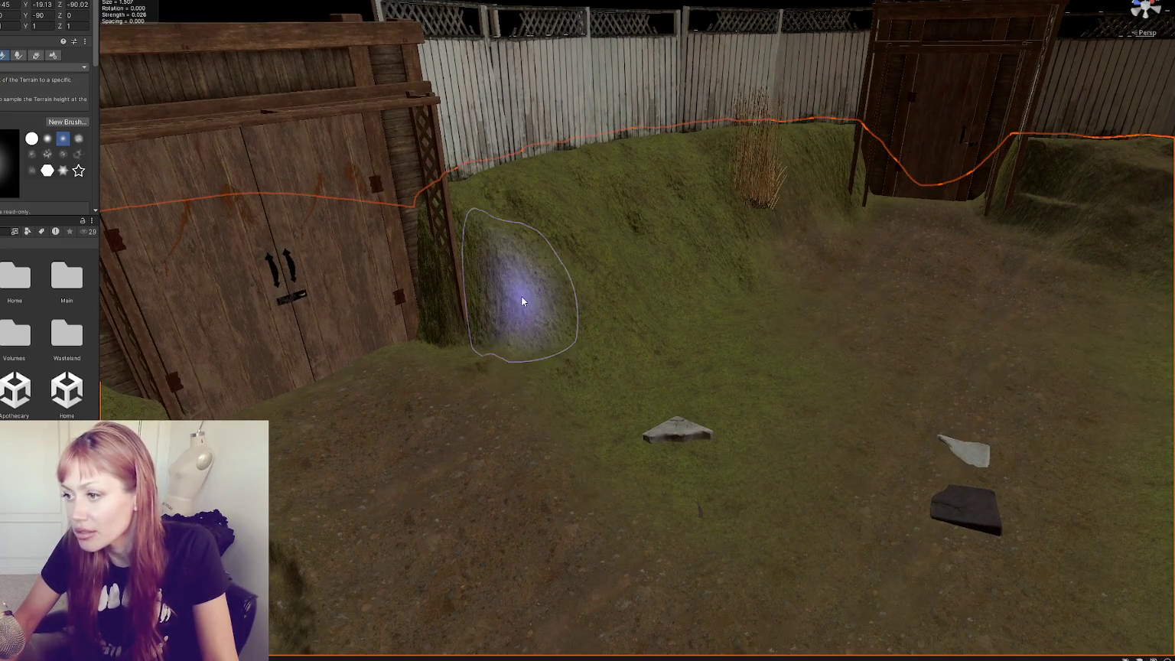
scroll(427, 333, "down", 3)
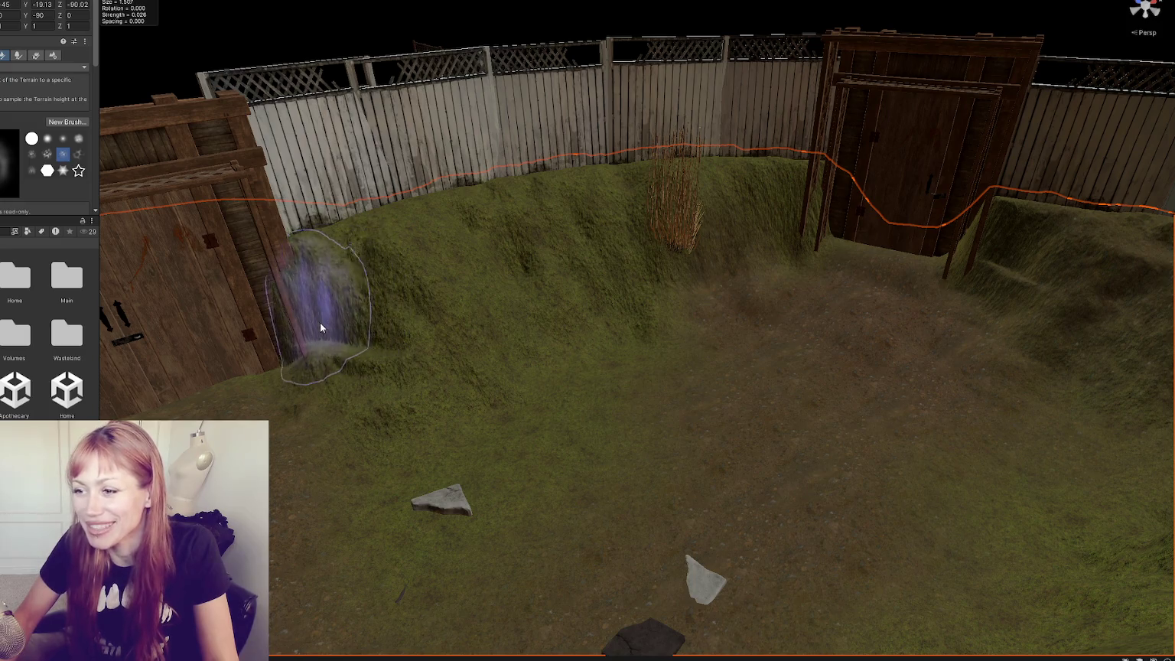
scroll(438, 332, "down", 2)
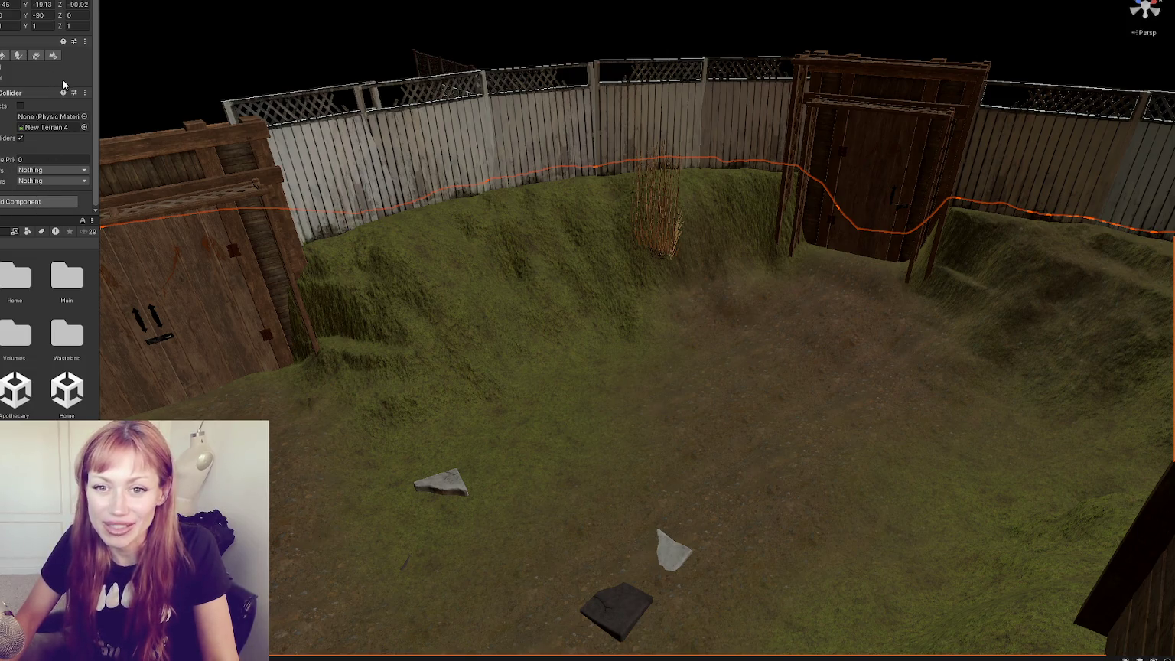
left_click(3, 55)
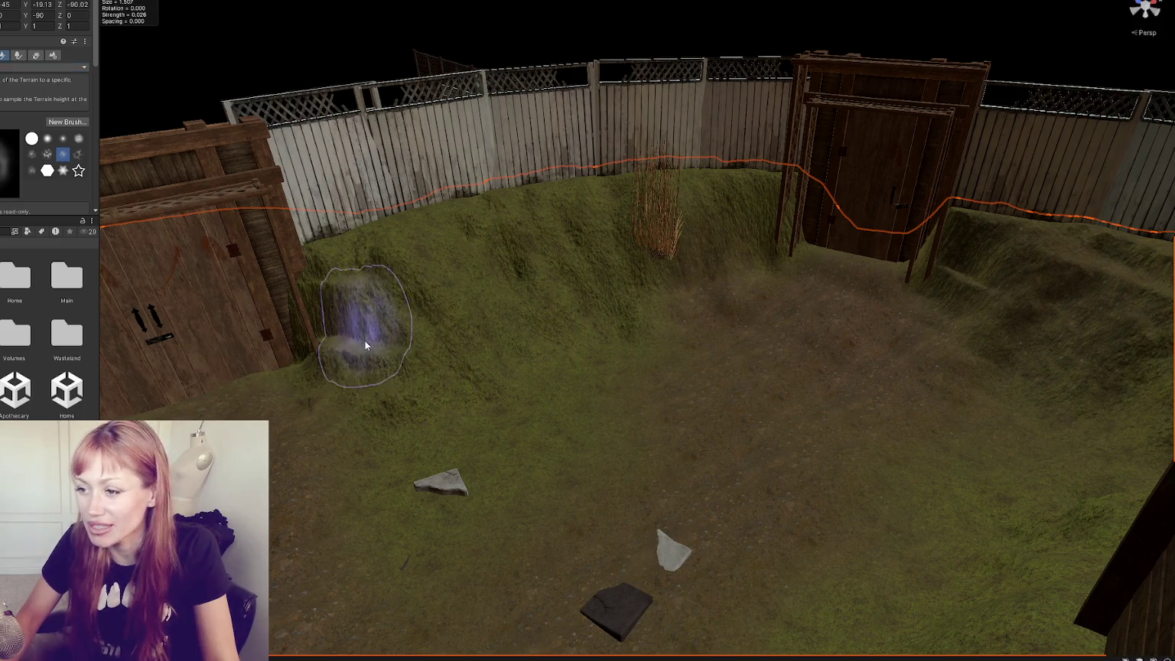
left_click_drag(336, 342, 406, 358)
left_click(47, 67)
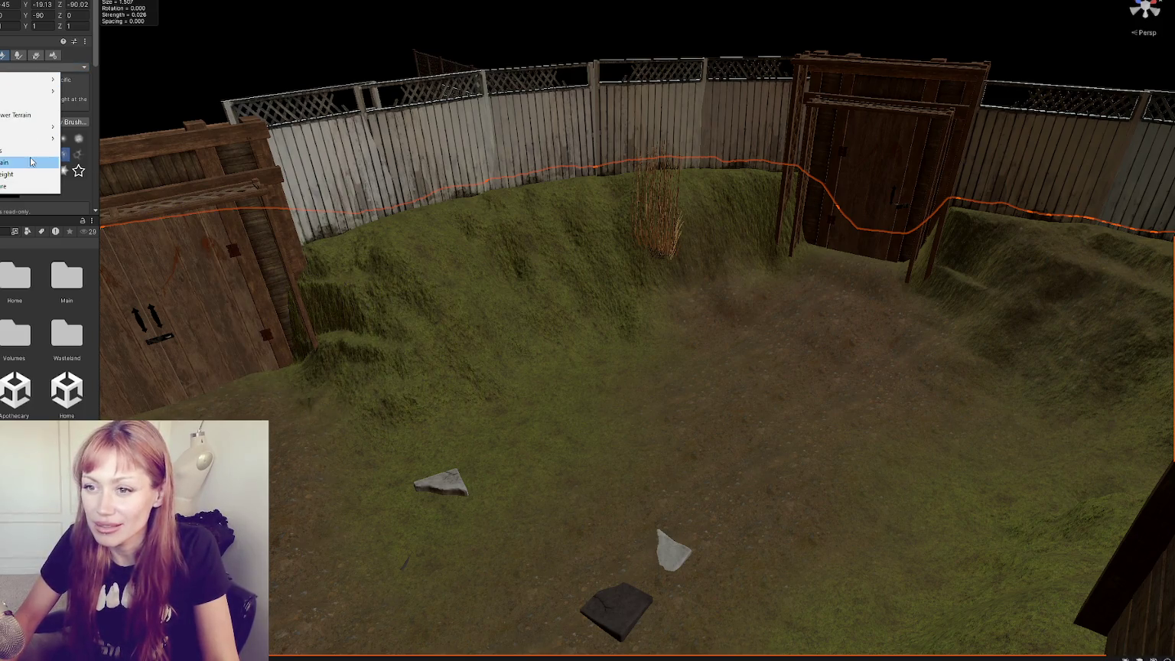
Switch from Unity to Chrome and start the Voyager Golden Record video.
left_click(29, 175)
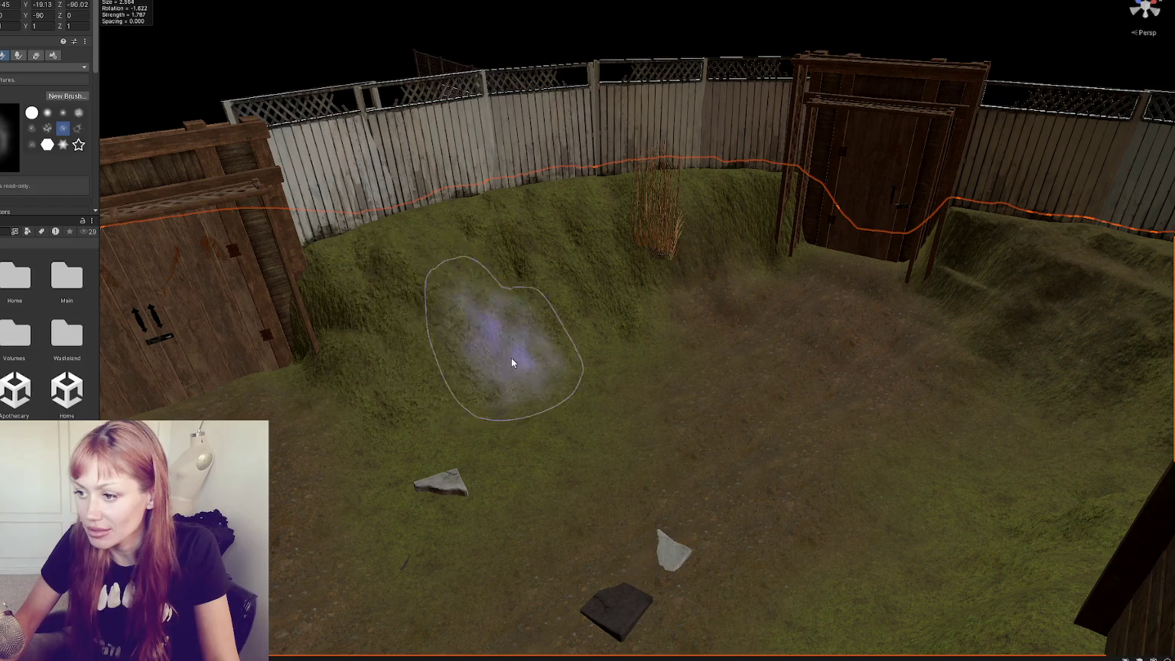
scroll(681, 360, "down", 3)
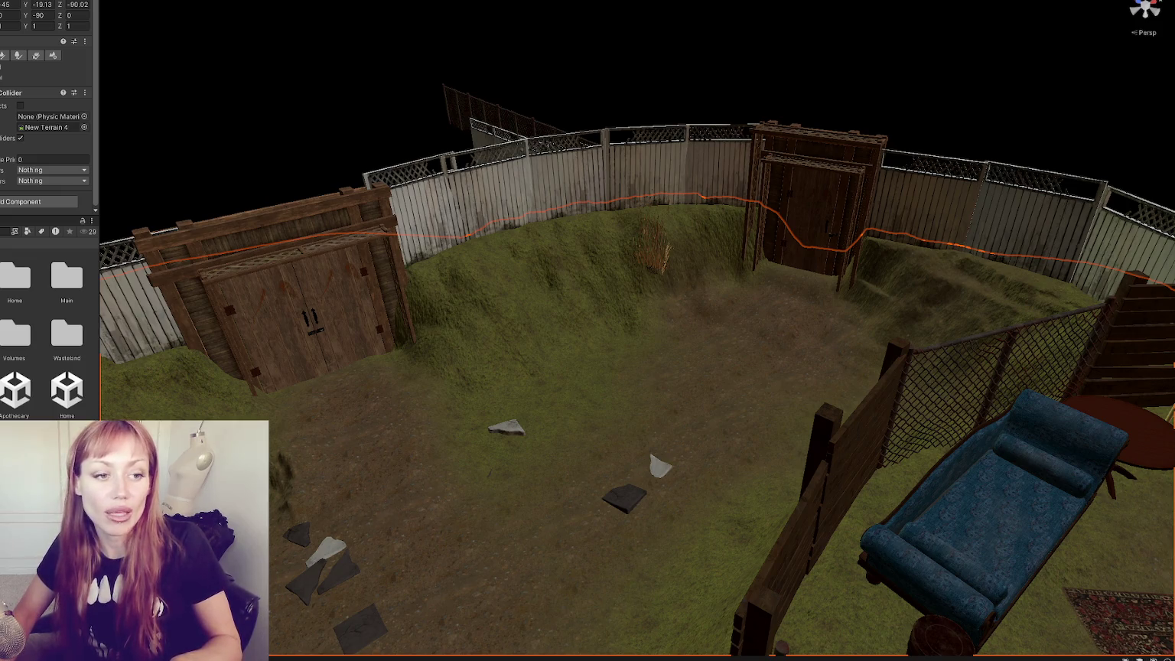
key("alt+Tab")
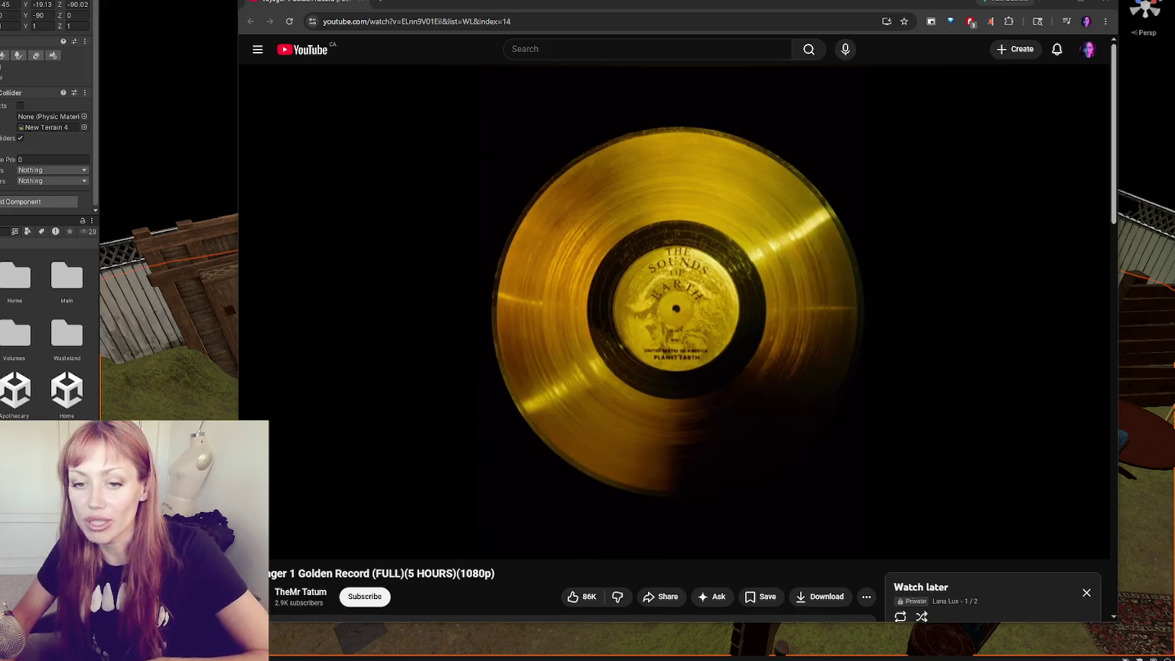
left_click(506, 249)
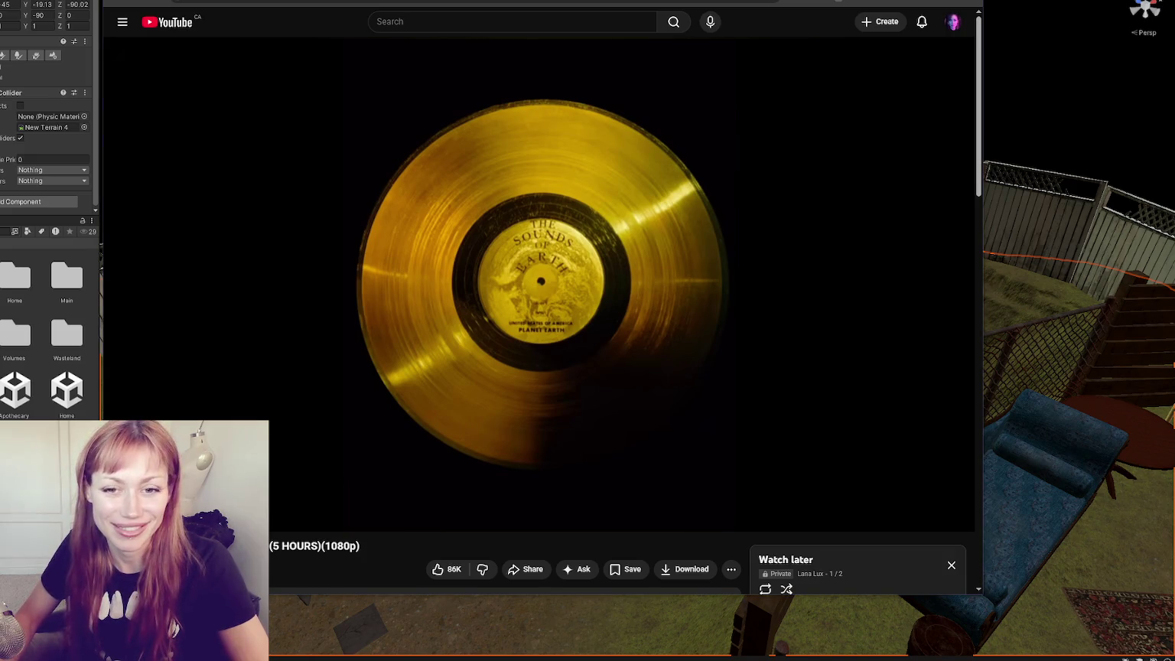
Pause and resume the Golden Record video several times, ending paused.
key("space")
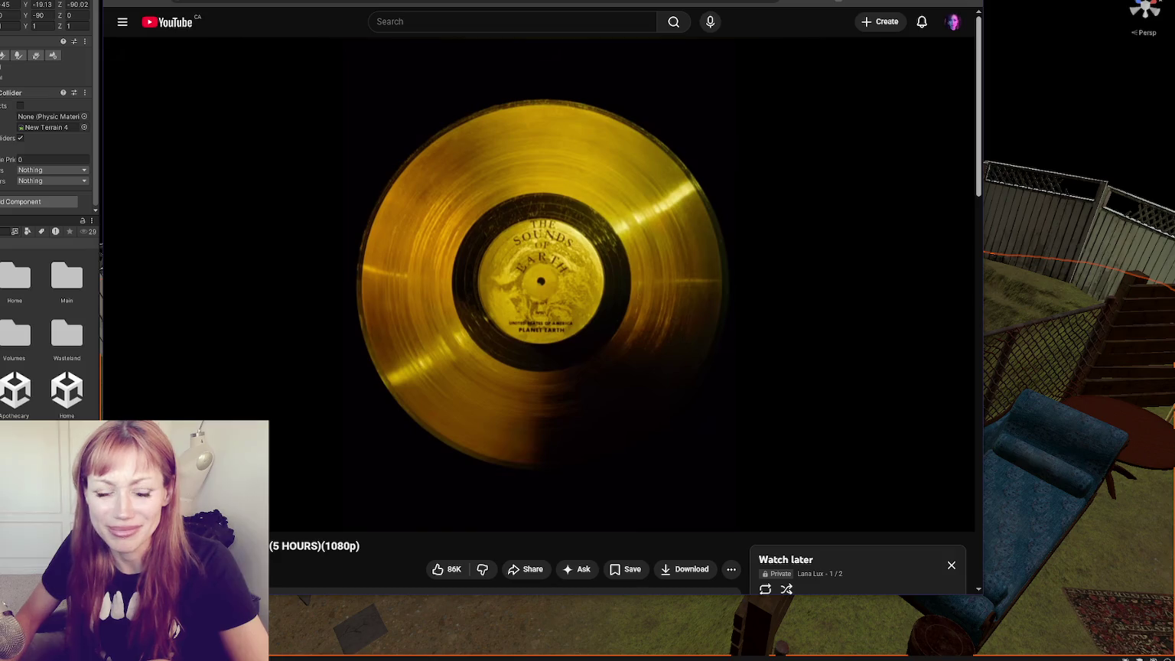
left_click(468, 259)
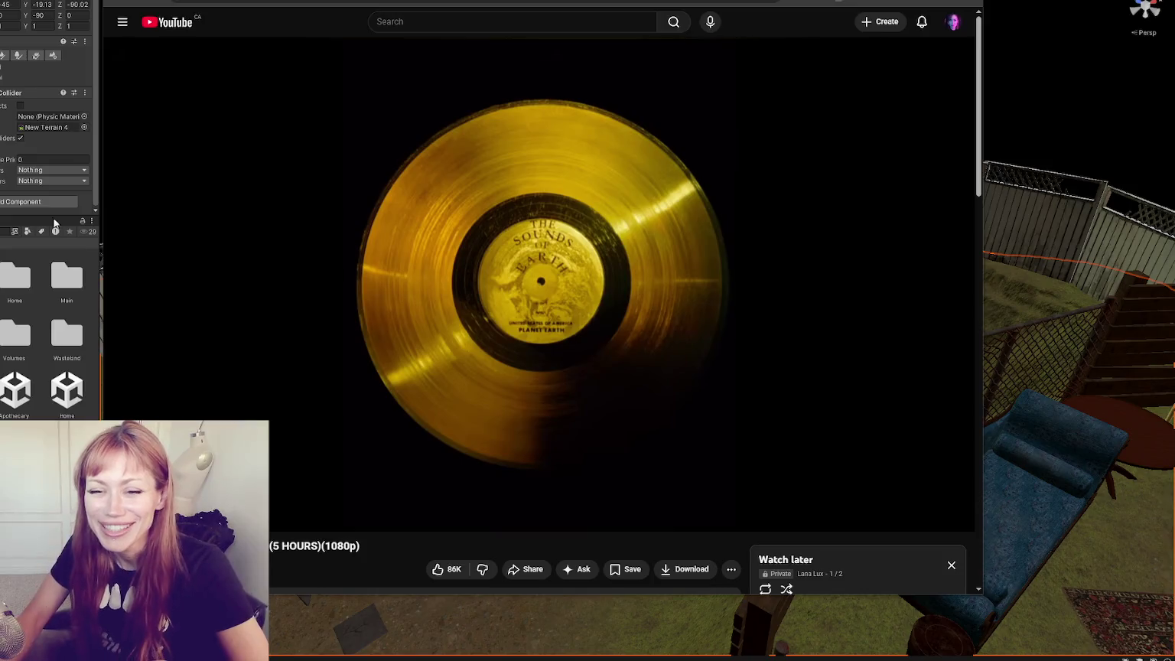
mouse_move(147, 237)
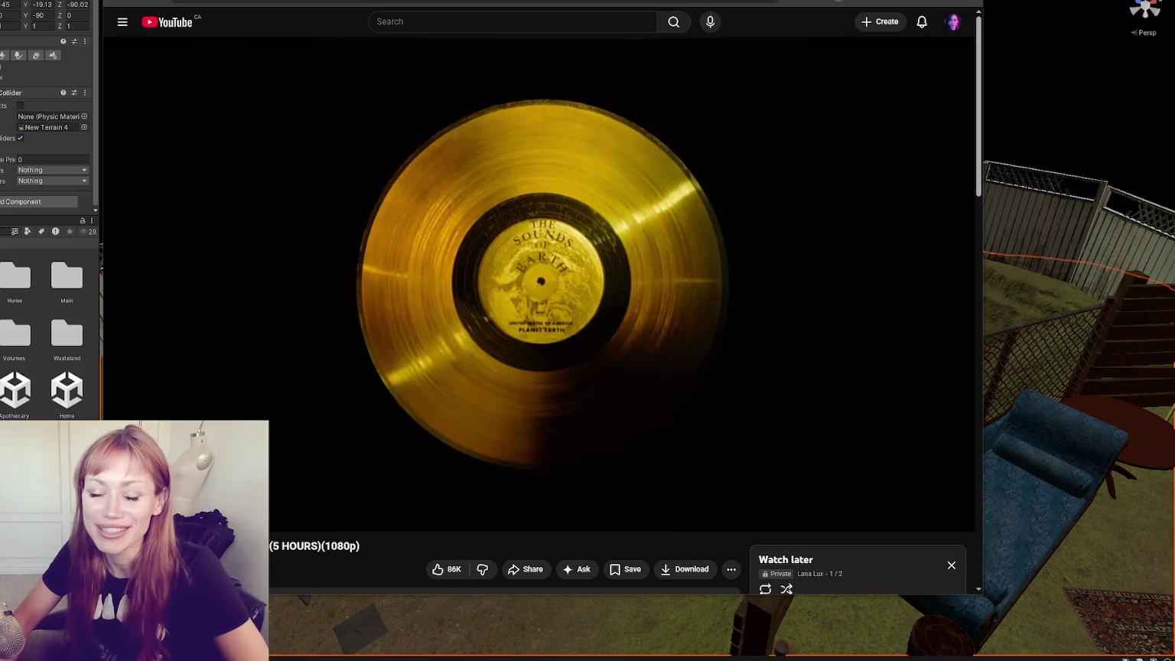
mouse_move(177, 370)
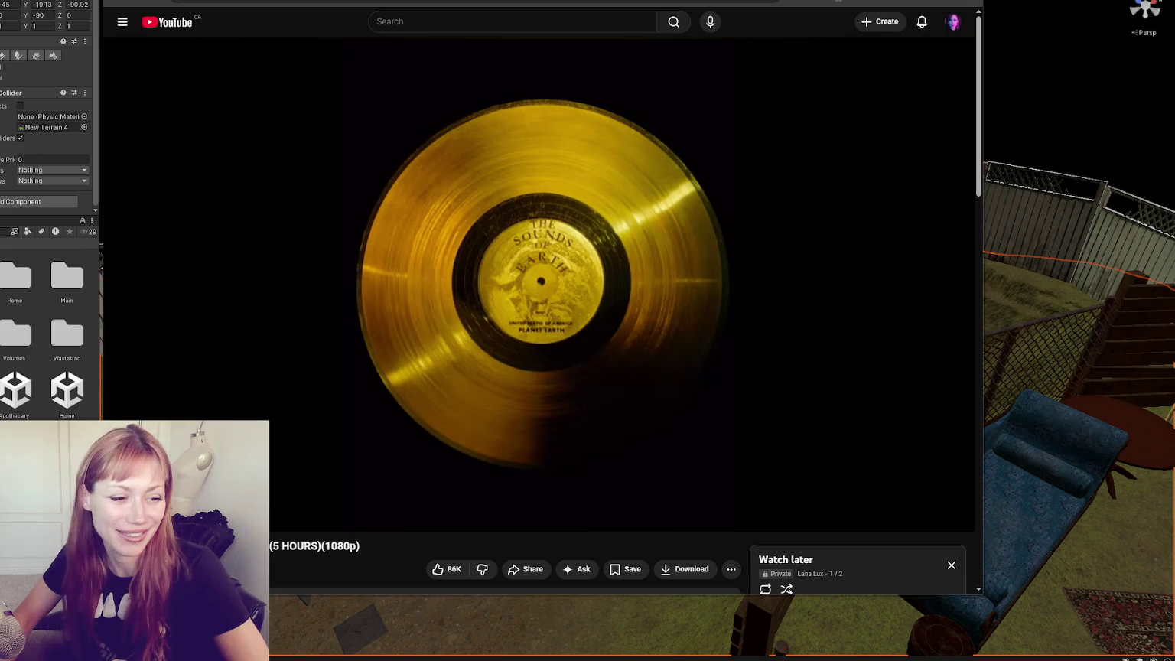
key("space")
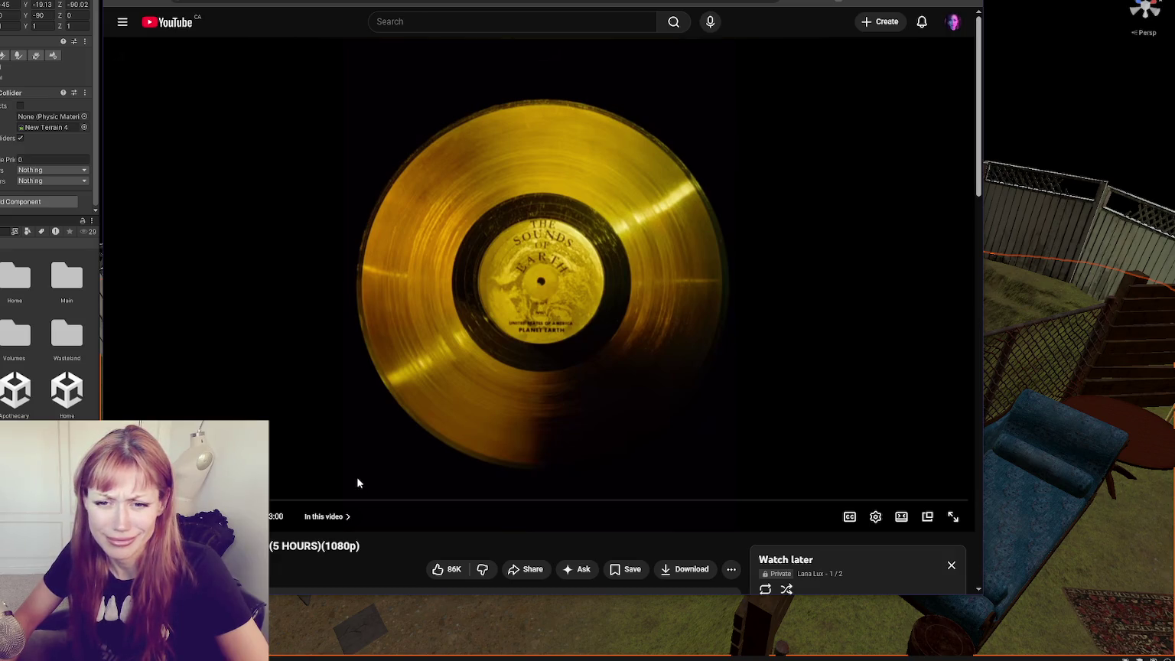
left_click(358, 411)
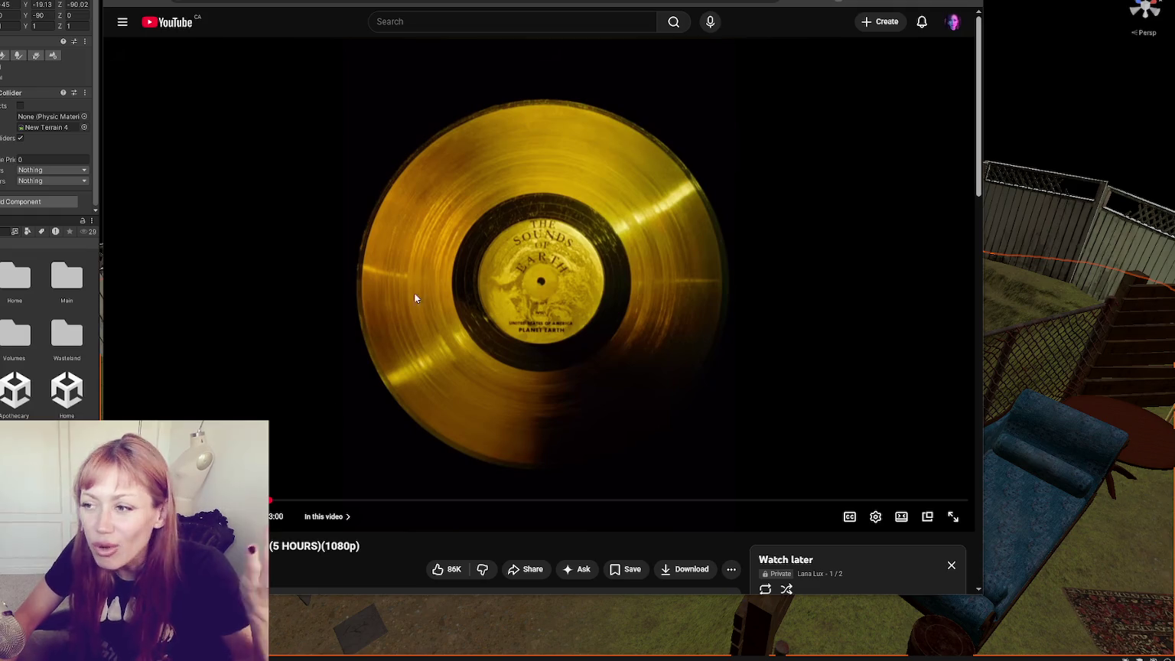
Seek the Golden Record video forward in six jumps along the progress bar toward its end.
left_click(363, 500)
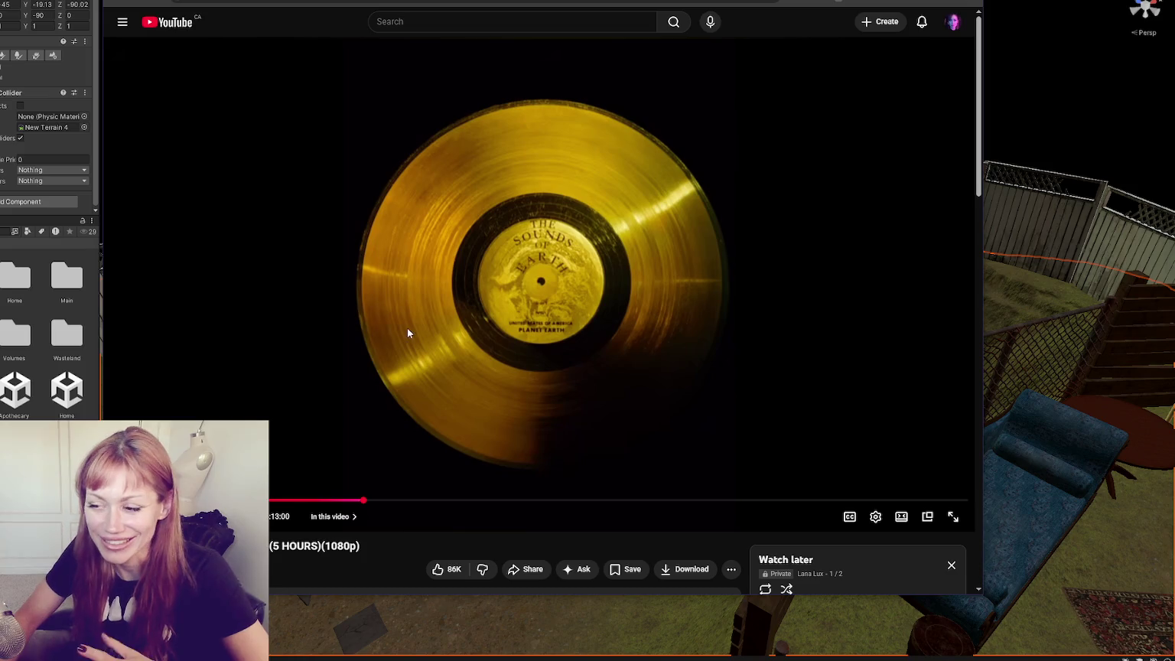
left_click(451, 500)
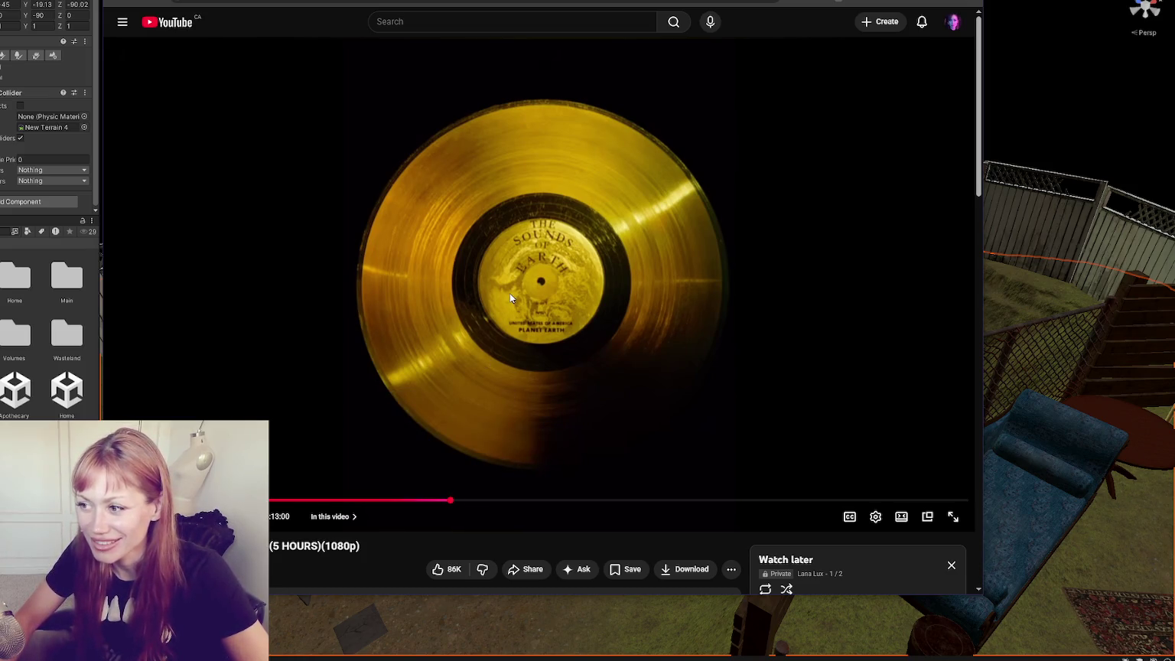
left_click(548, 501)
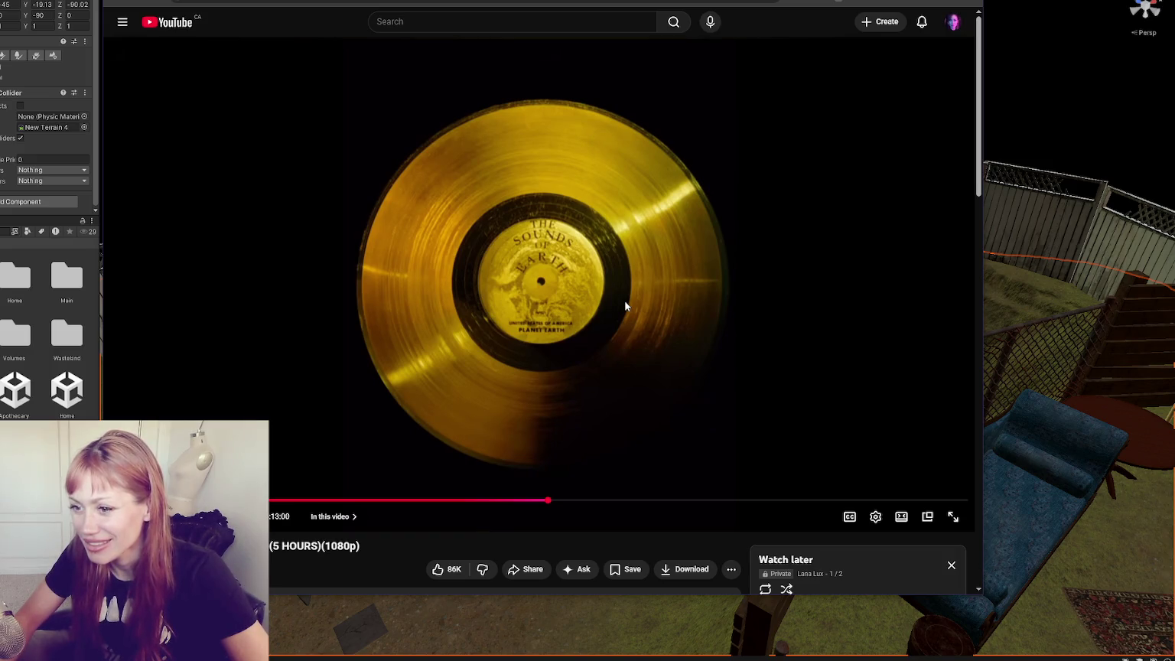
left_click(649, 501)
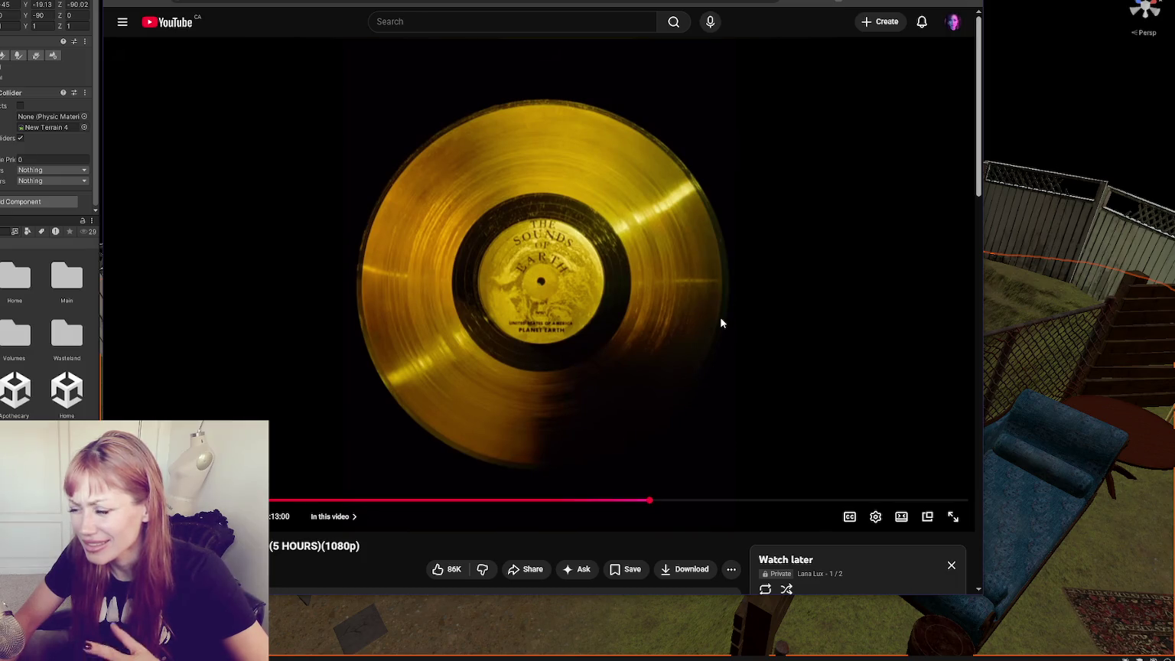
left_click(726, 501)
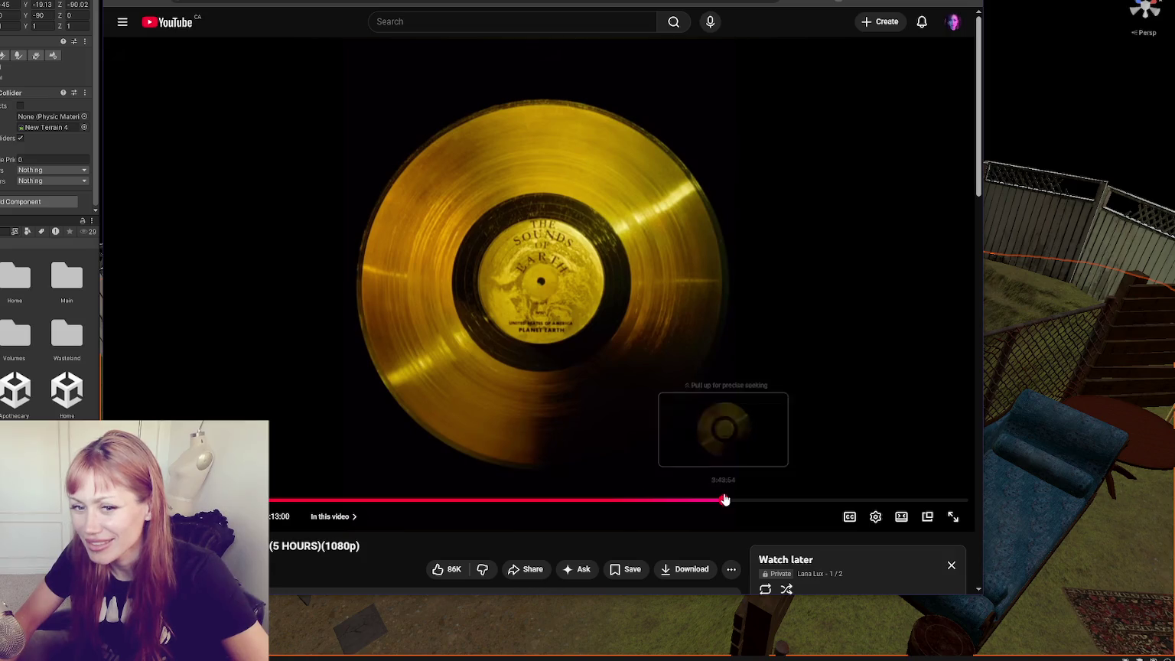
left_click(783, 501)
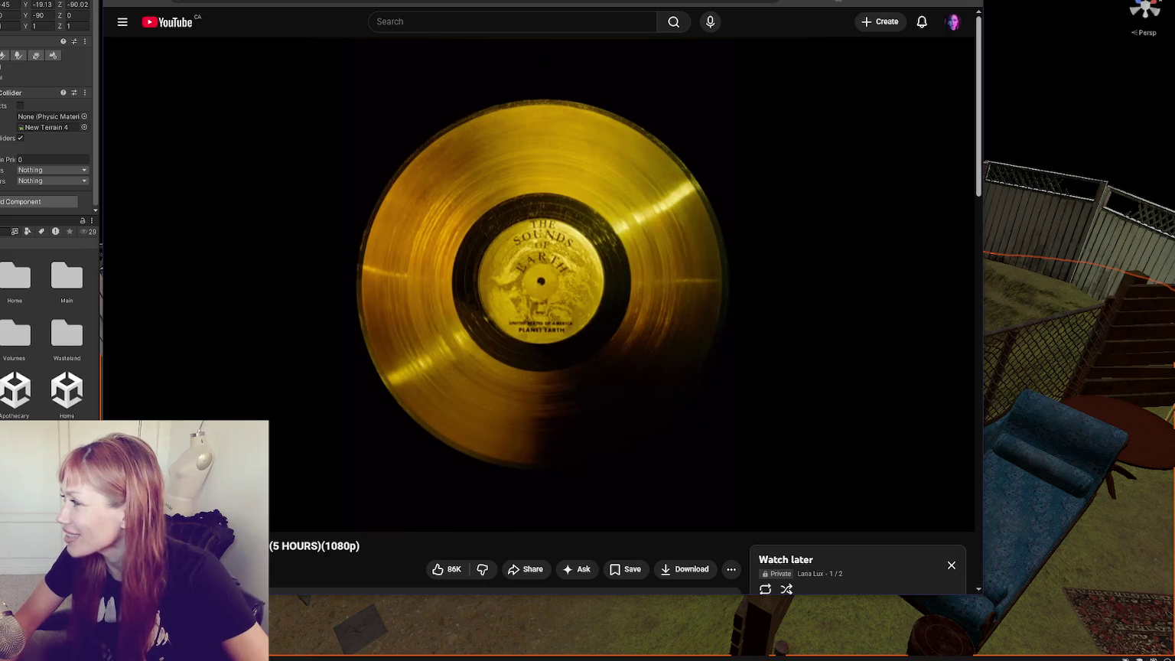
mouse_move(774, 477)
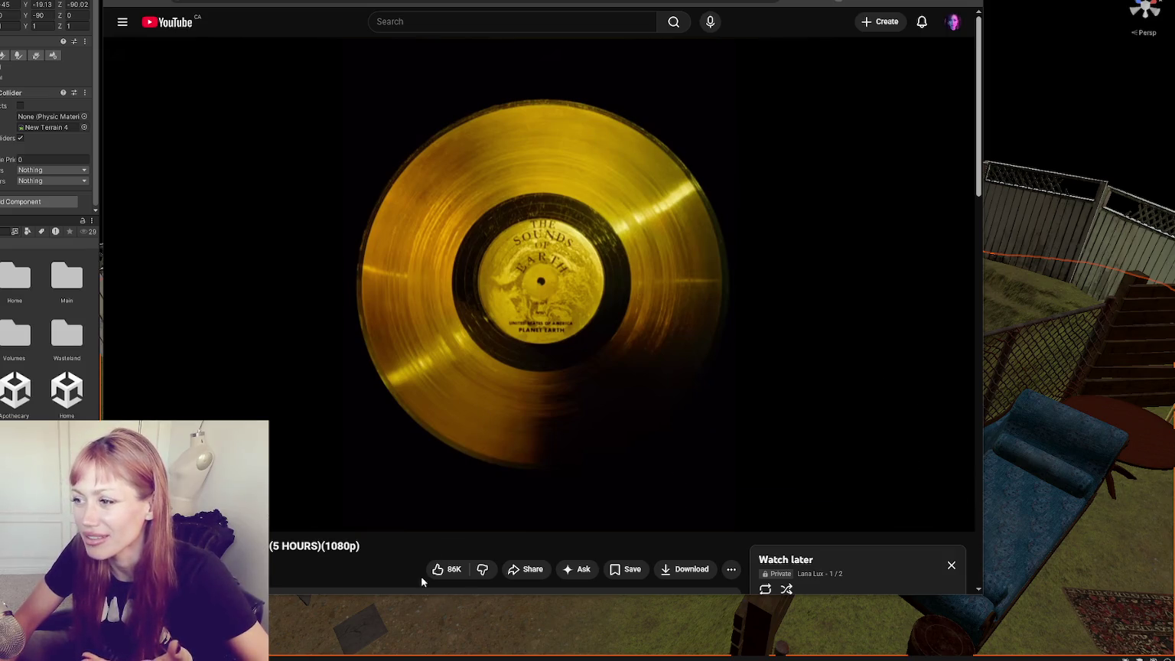
Seek near the end of the video, toggling playback, then jump back toward the start.
left_click(619, 342)
left_click(880, 501)
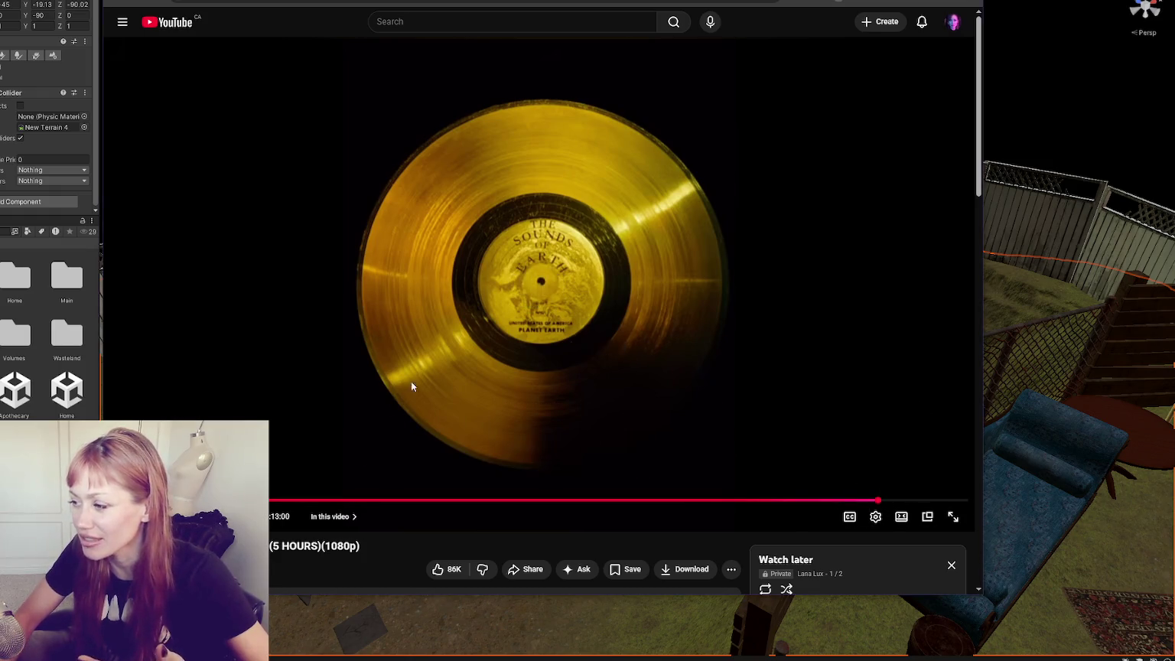
left_click(445, 359)
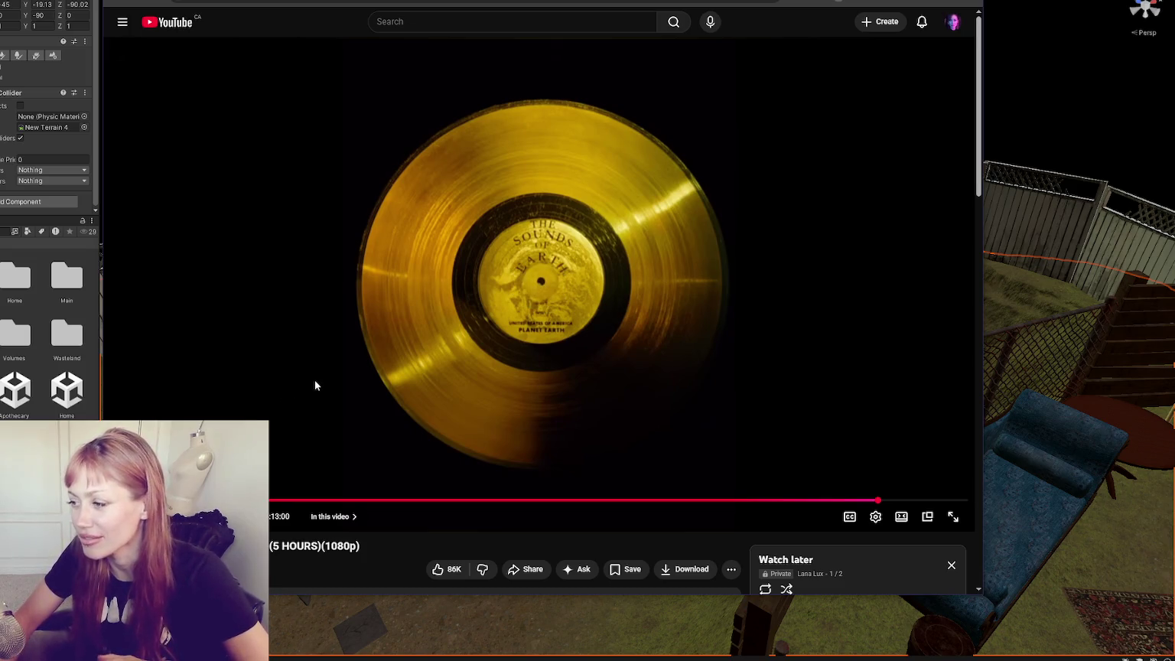
left_click(912, 501)
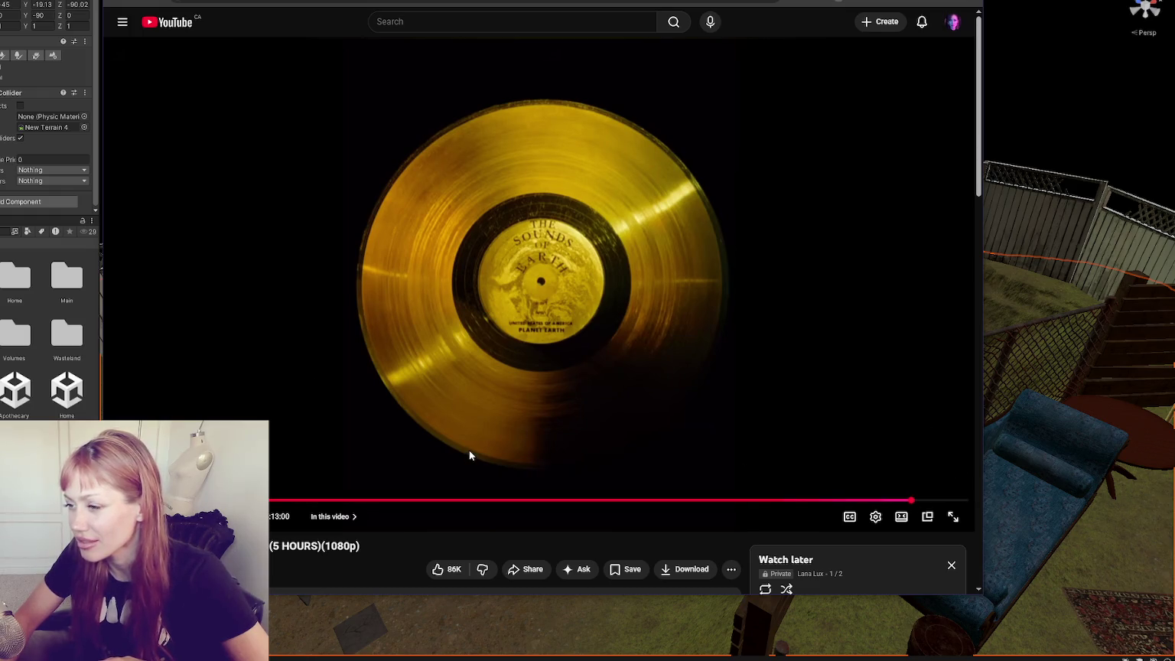
left_click(357, 502)
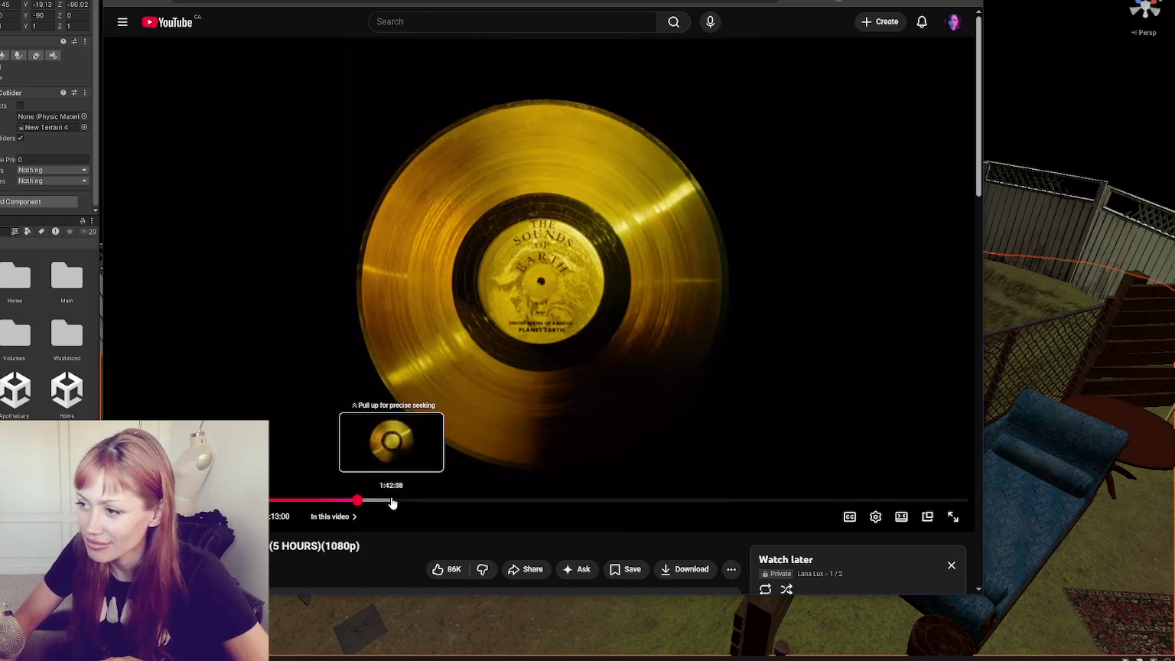
left_click(295, 503)
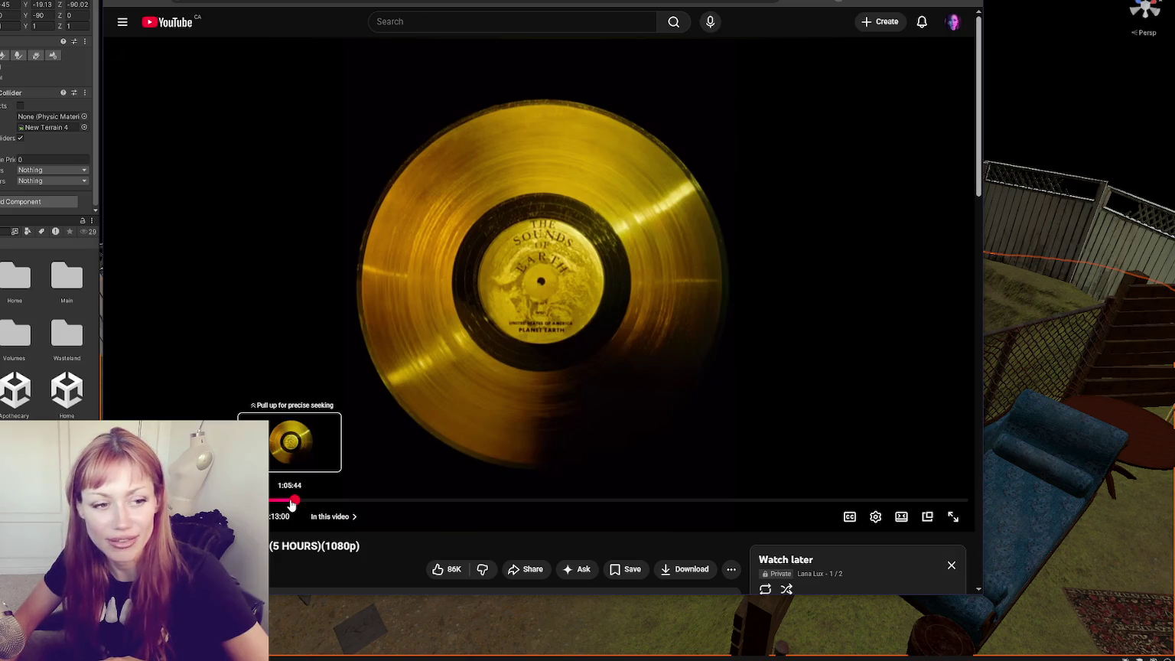
Scrub the video to about 1:05:44–1:06:08, resume playback, and minimize the browser.
left_click_drag(290, 503, 290, 503)
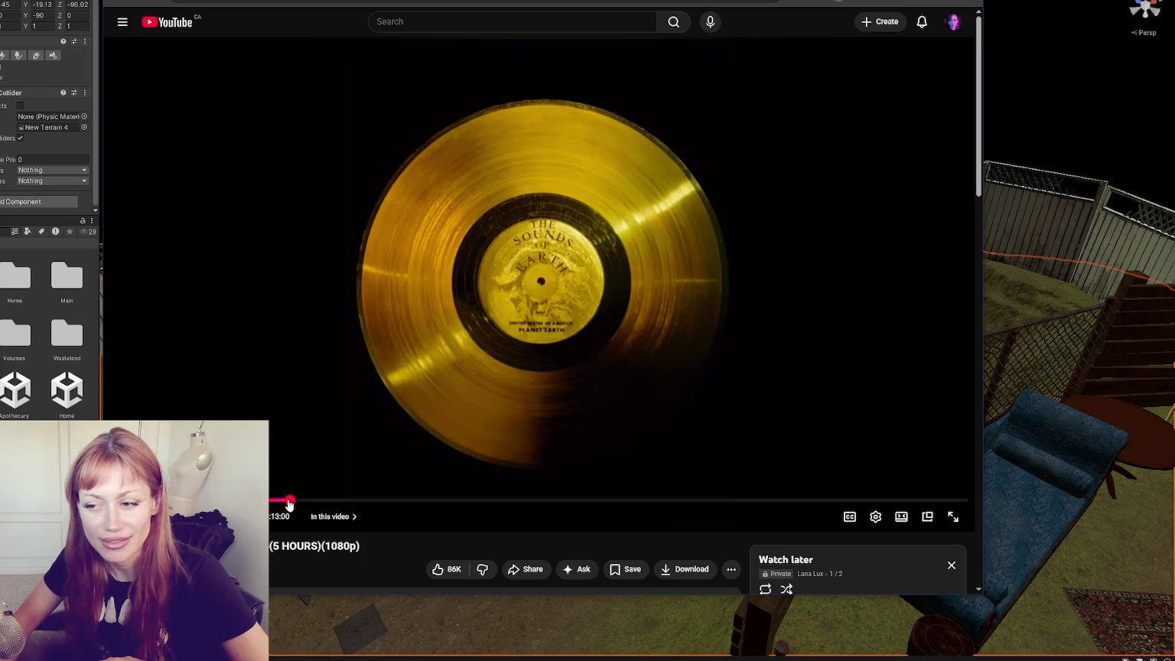
left_click(287, 505)
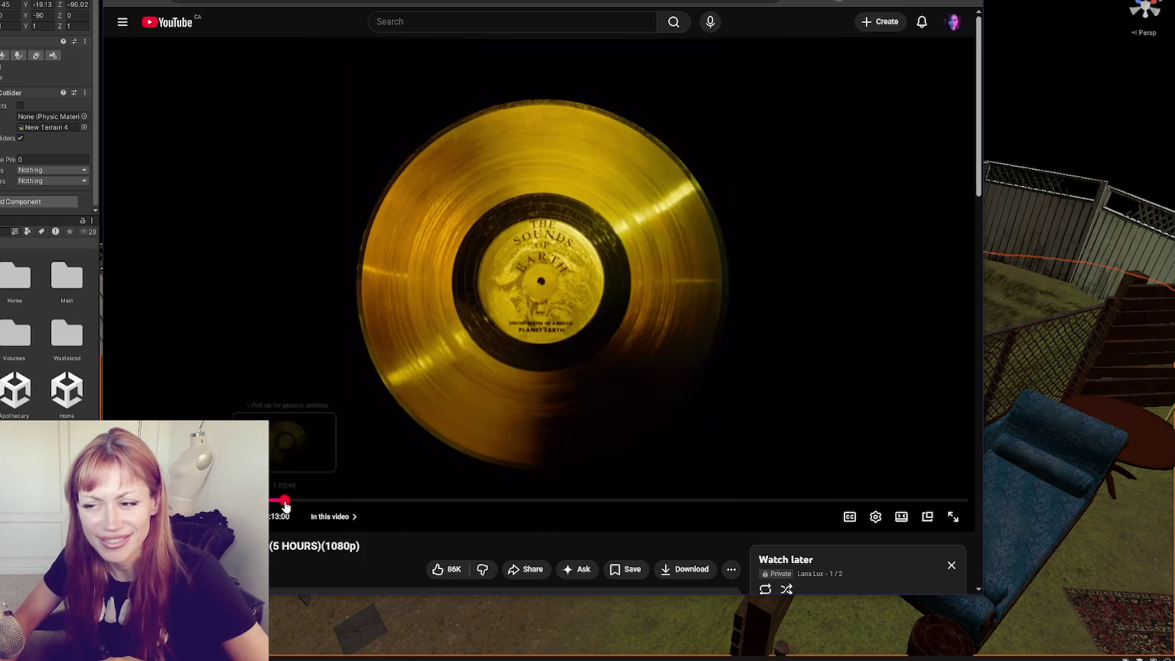
left_click_drag(288, 507, 291, 506)
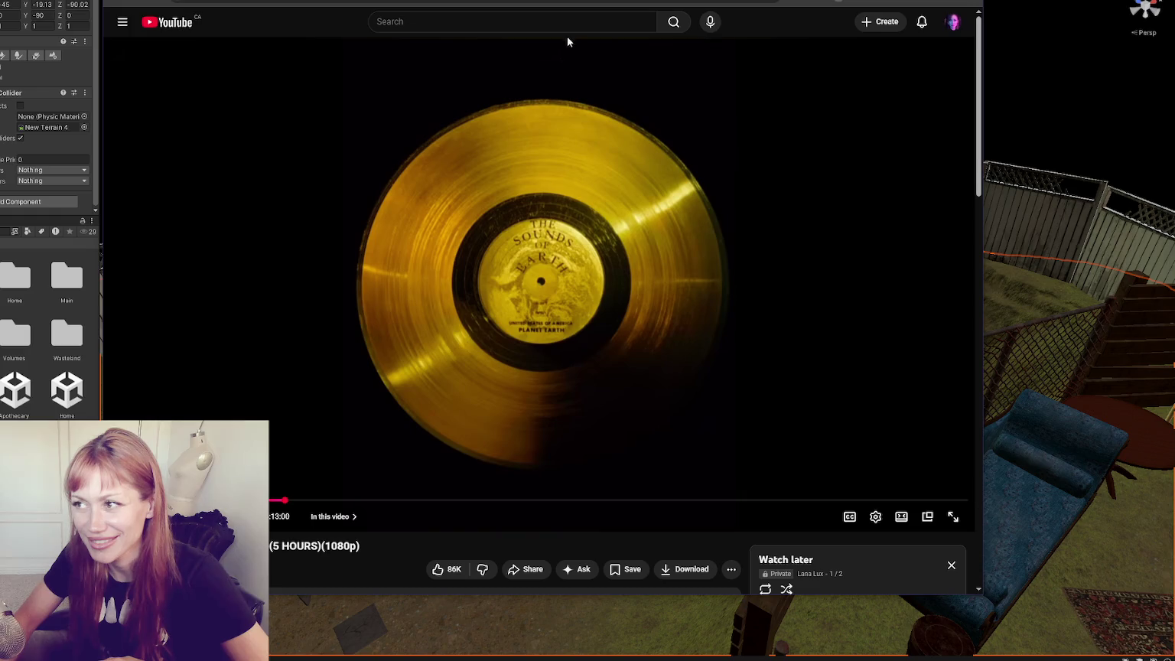
left_click(567, 95)
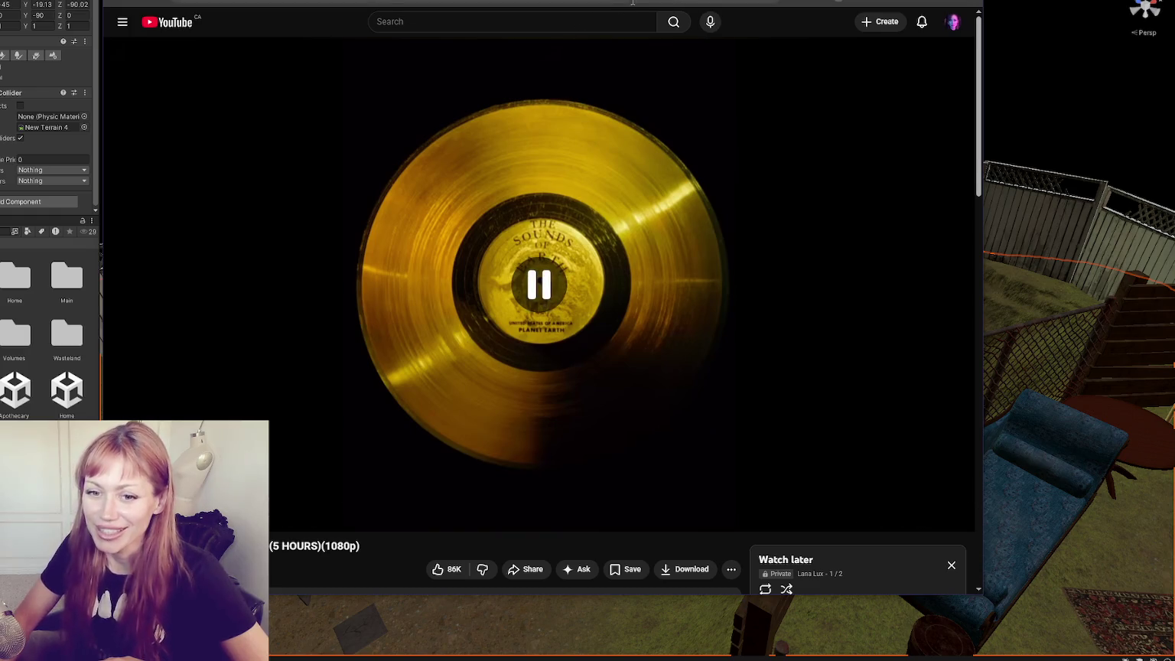
key("super+Down")
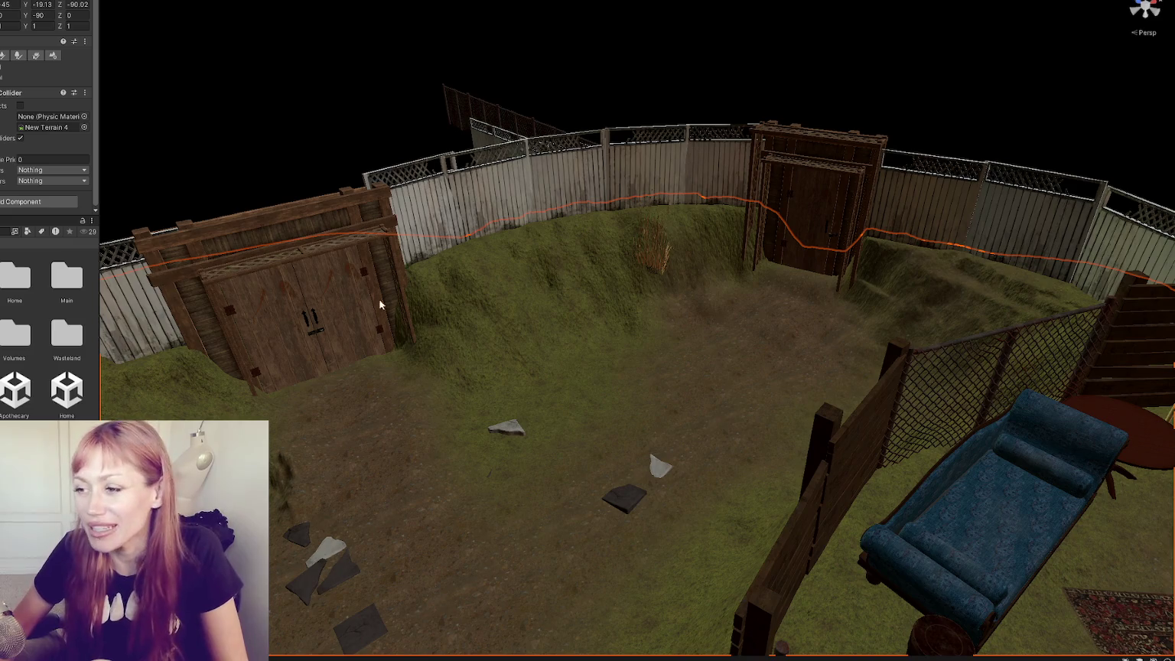
Deselect the terrain in the Scene view and zoom to frame the whole backyard.
scroll(540, 294, "down", 2)
left_click(281, 261)
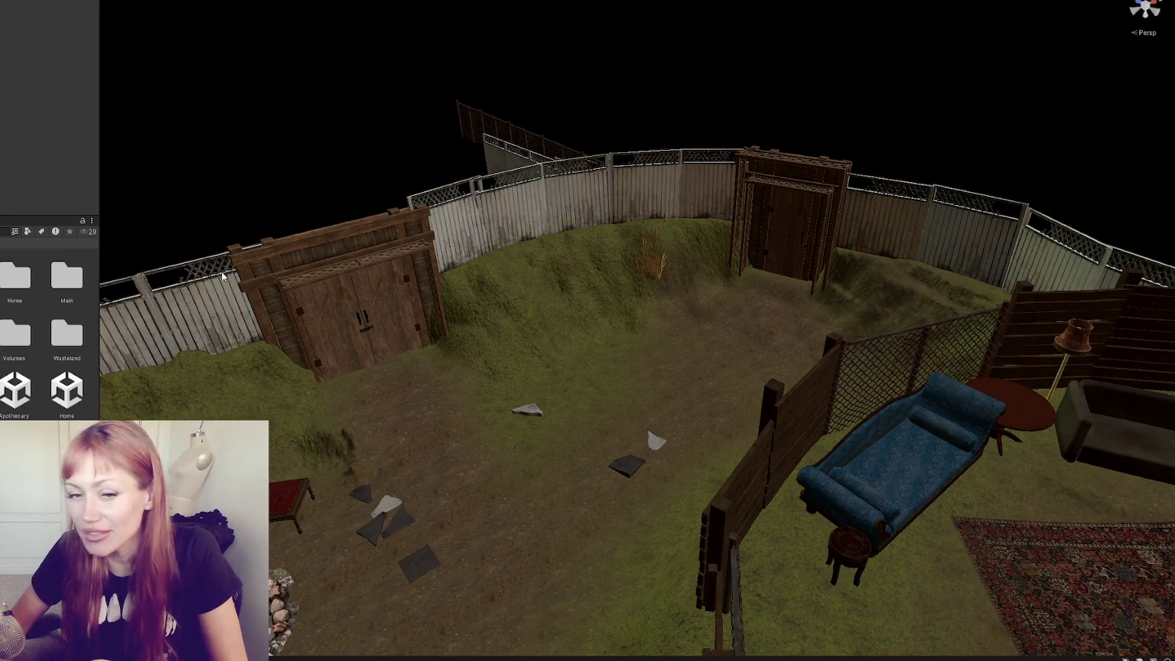
scroll(681, 228, "down", 5)
scroll(678, 173, "up", 4)
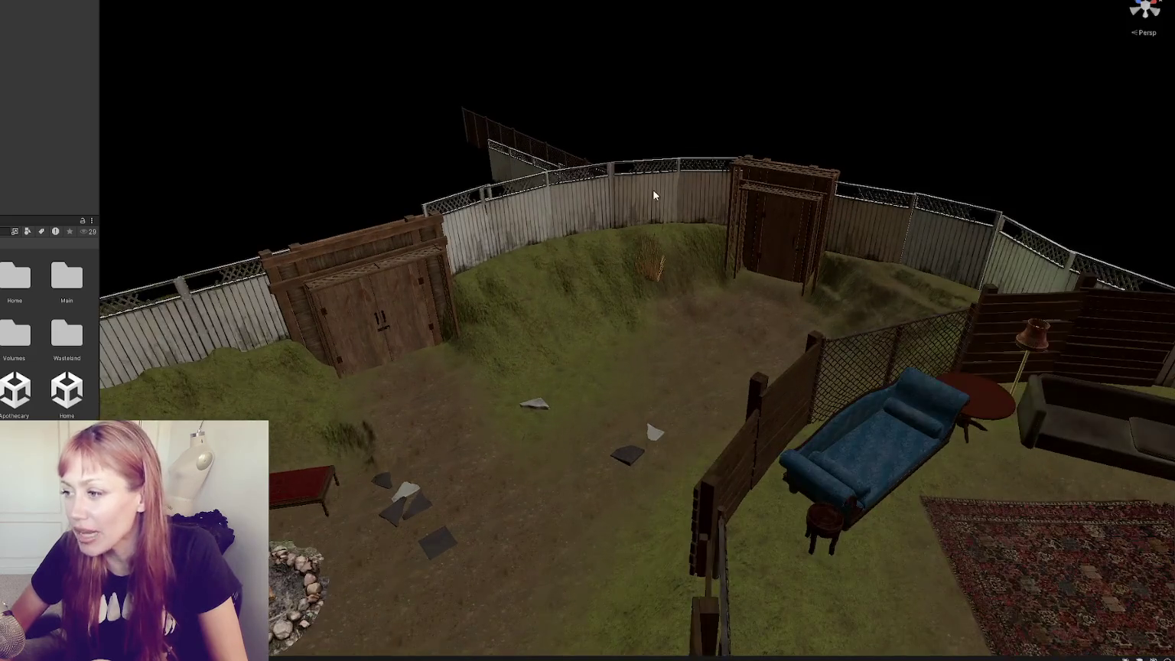